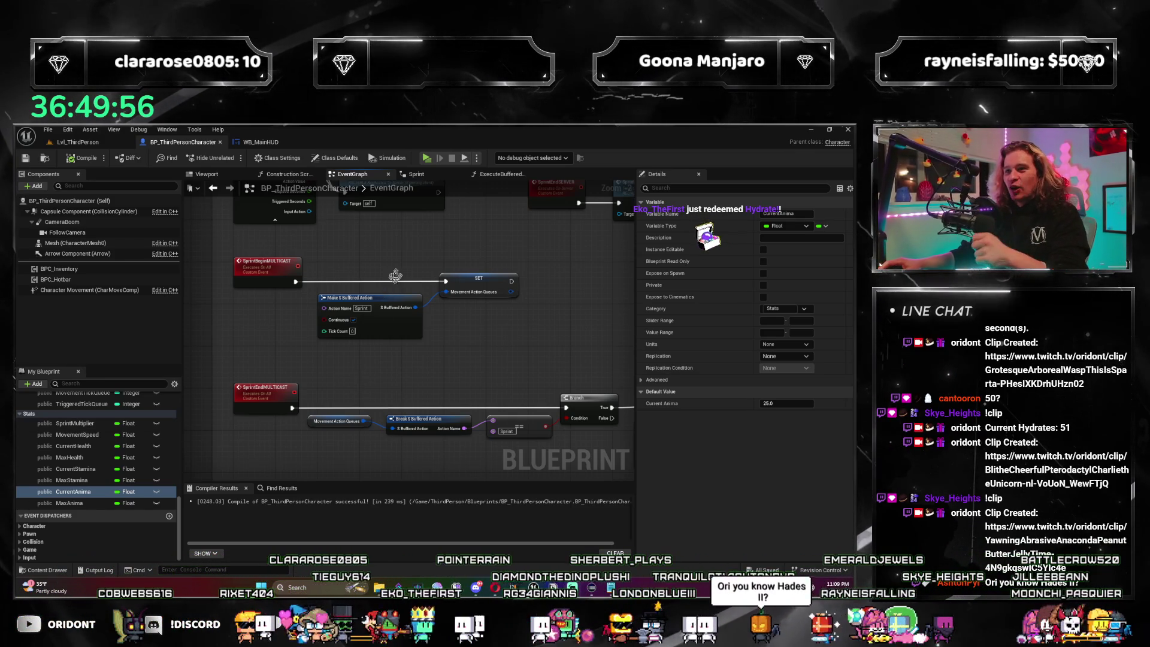
Pan the character's event graph to review the sprint nodes.
{"action": "scroll", "coordinate": [448, 327], "scroll_direction": "down", "scroll_amount": 1}
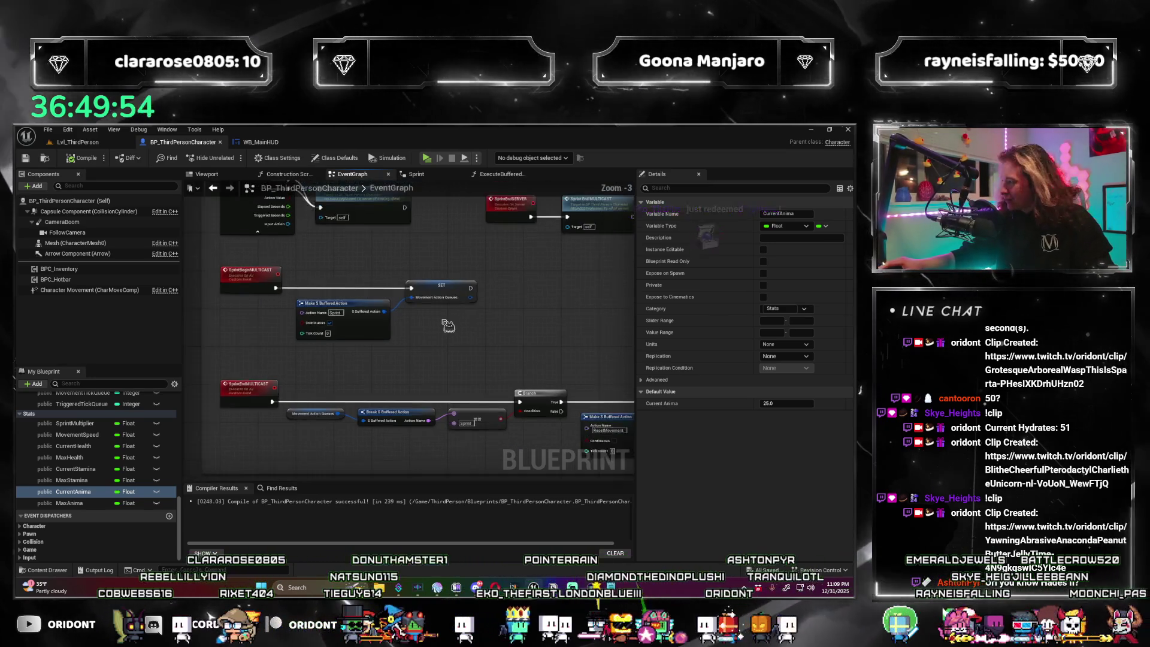
{"action": "left_click_drag", "start_coordinate": [448, 327], "coordinate": [494, 299]}
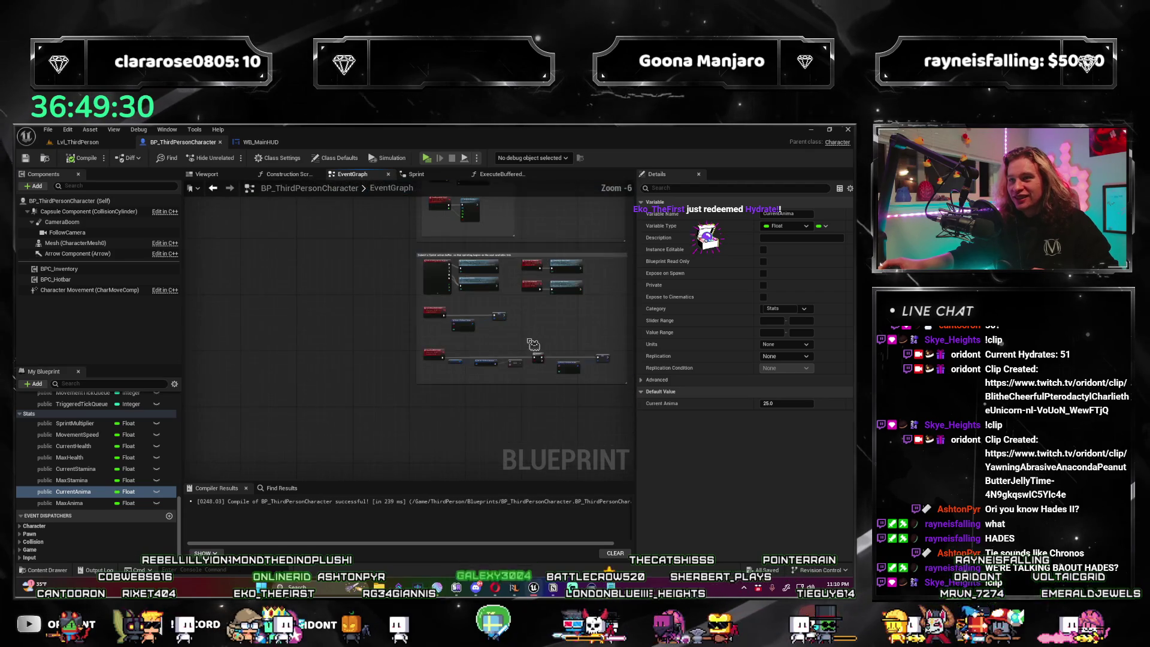
{"action": "scroll", "coordinate": [522, 343], "scroll_direction": "up", "scroll_amount": 1}
{"action": "left_click_drag", "start_coordinate": [521, 343], "coordinate": [529, 336]}
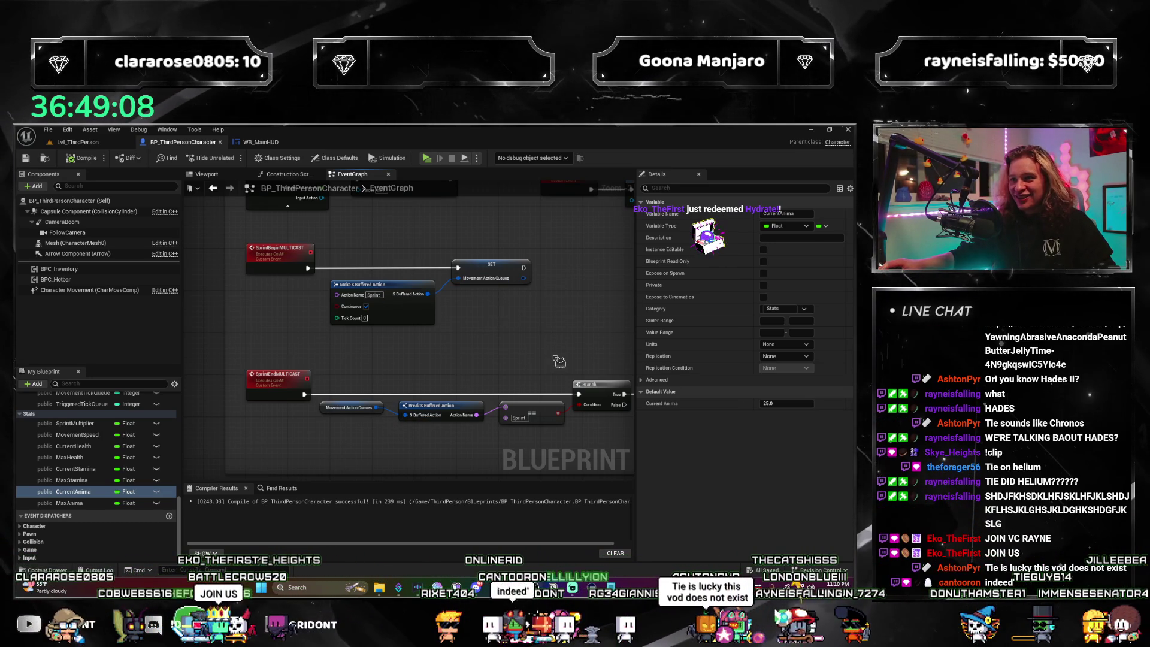
{"action": "scroll", "coordinate": [545, 350], "scroll_direction": "down", "scroll_amount": 3}
{"action": "scroll", "coordinate": [536, 358], "scroll_direction": "up", "scroll_amount": 2}
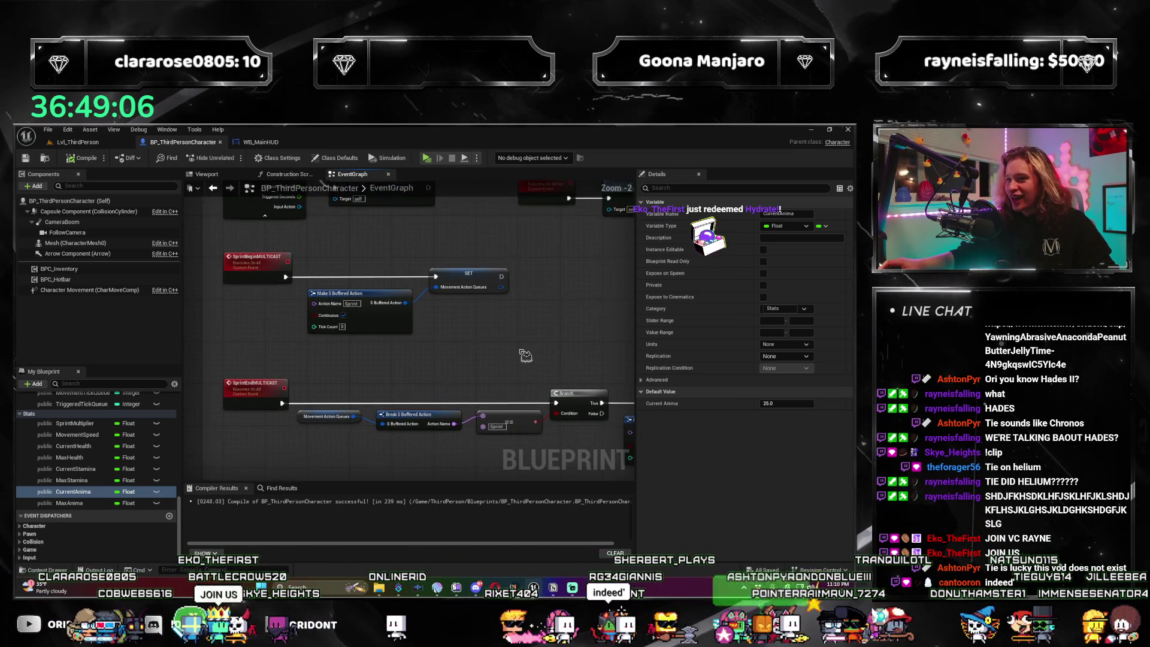
{"action": "mouse_move", "coordinate": [553, 357]}
{"action": "left_mouse_down"}
{"action": "mouse_move", "coordinate": [561, 341]}
{"action": "mouse_move", "coordinate": [548, 318]}
{"action": "mouse_move", "coordinate": [593, 310]}
{"action": "mouse_move", "coordinate": [537, 333]}
{"action": "mouse_move", "coordinate": [548, 342]}
{"action": "mouse_move", "coordinate": [522, 383]}
{"action": "mouse_move", "coordinate": [530, 337]}
{"action": "left_mouse_up"}
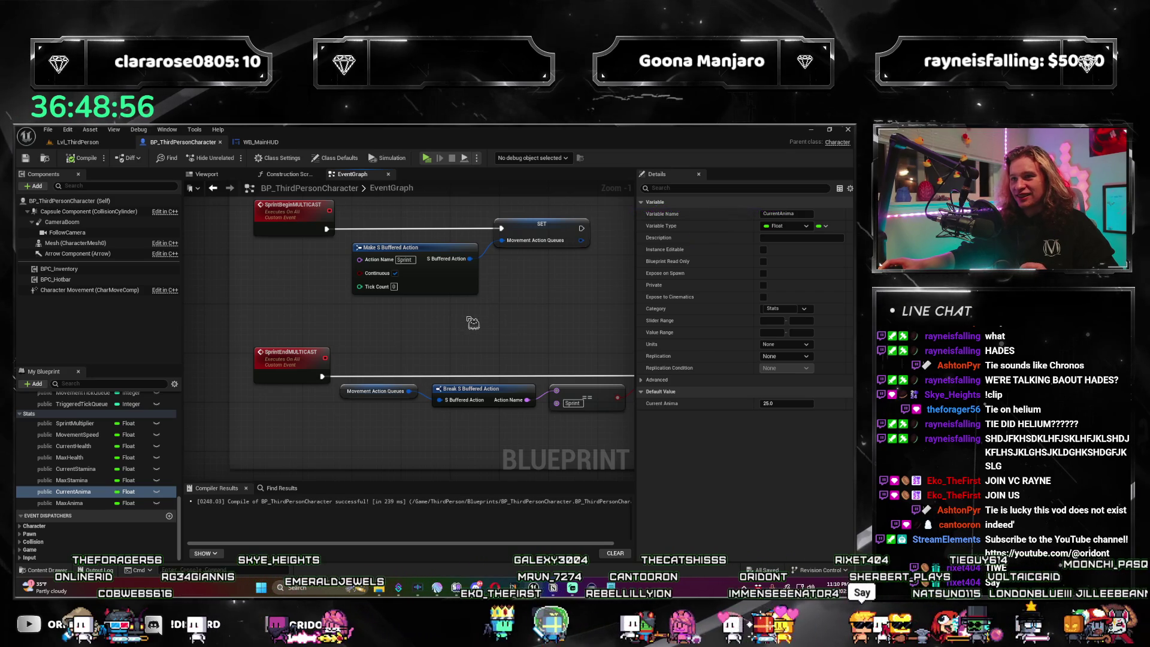
{"action": "left_click_drag", "start_coordinate": [473, 323], "coordinate": [521, 328]}
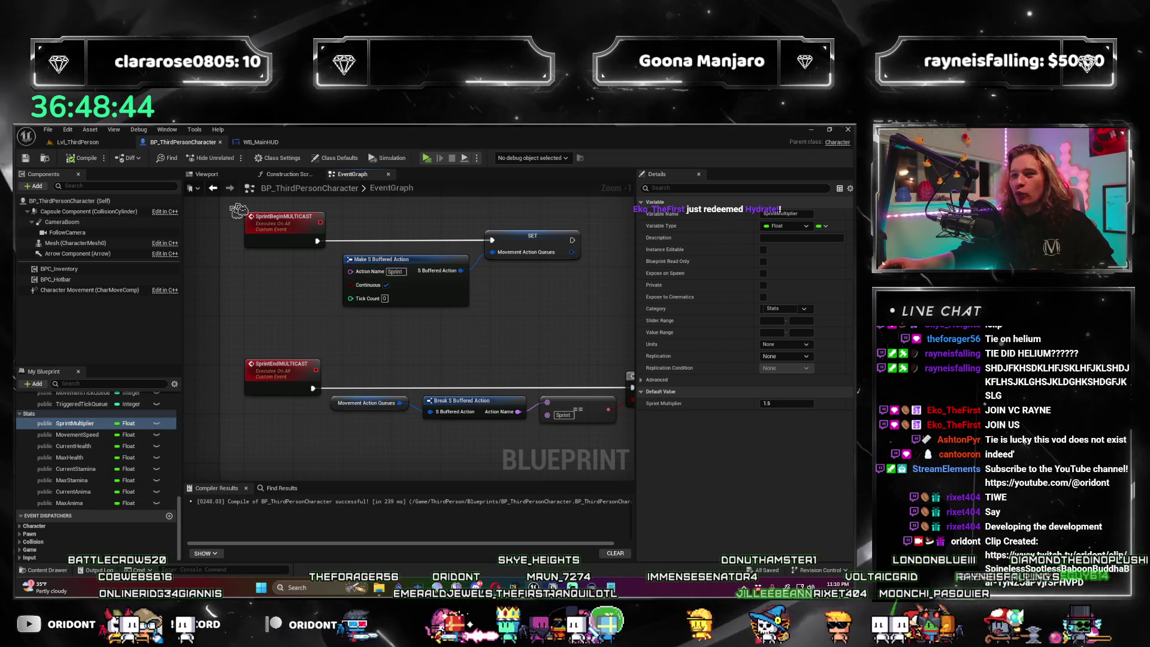
{"action": "mouse_move", "coordinate": [483, 336]}
{"action": "left_mouse_down"}
{"action": "mouse_move", "coordinate": [510, 330]}
{"action": "mouse_move", "coordinate": [484, 359]}
{"action": "left_mouse_up"}
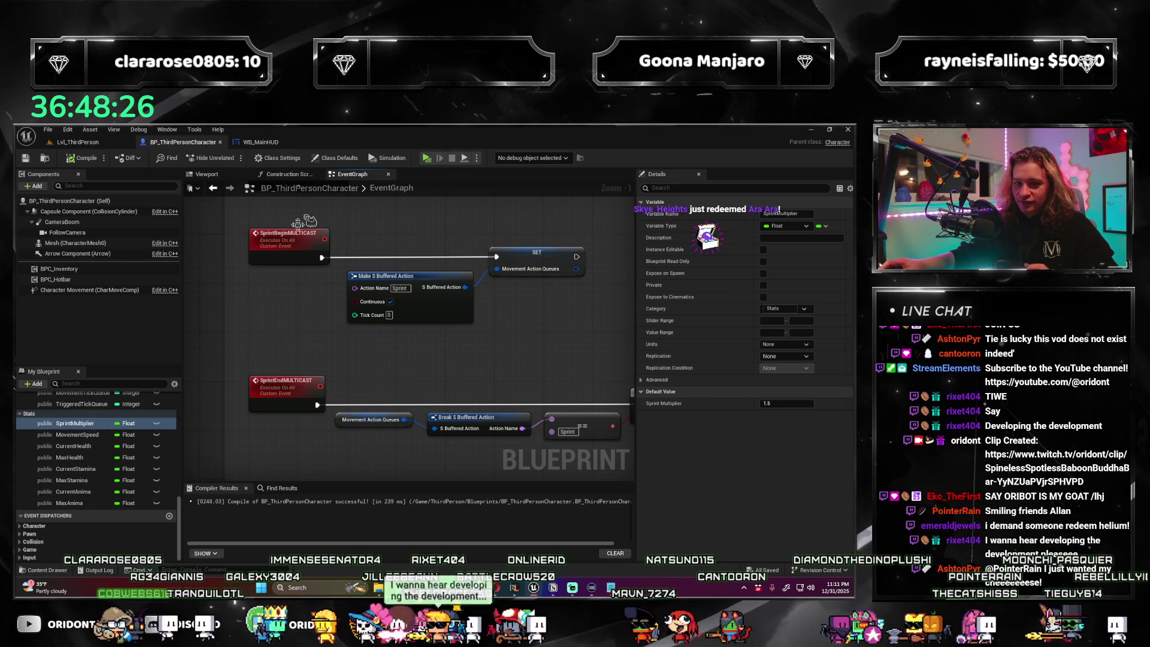
Back in BP_ThirdPersonCharacter, add a new function and name it RegenerateHealth.
{"action": "left_click", "coordinate": [261, 142]}
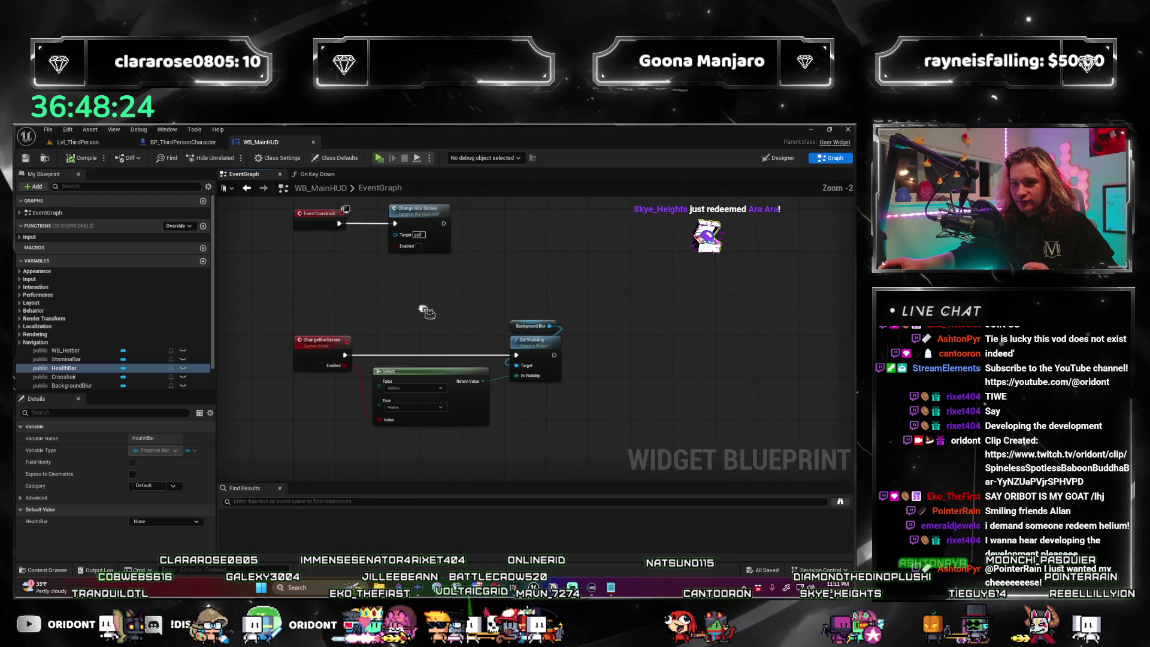
{"action": "key", "text": "ctrl+Tab"}
{"action": "scroll", "coordinate": [90, 456], "scroll_direction": "up", "scroll_amount": 4}
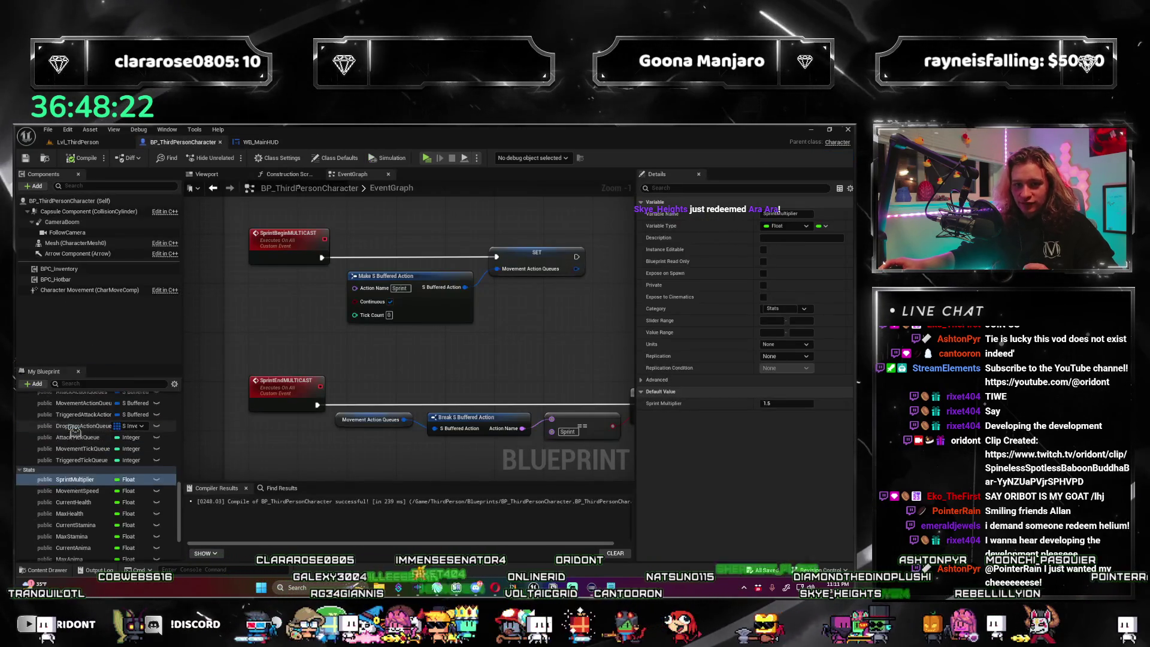
{"action": "left_click", "coordinate": [34, 383]}
{"action": "left_click", "coordinate": [67, 427]}
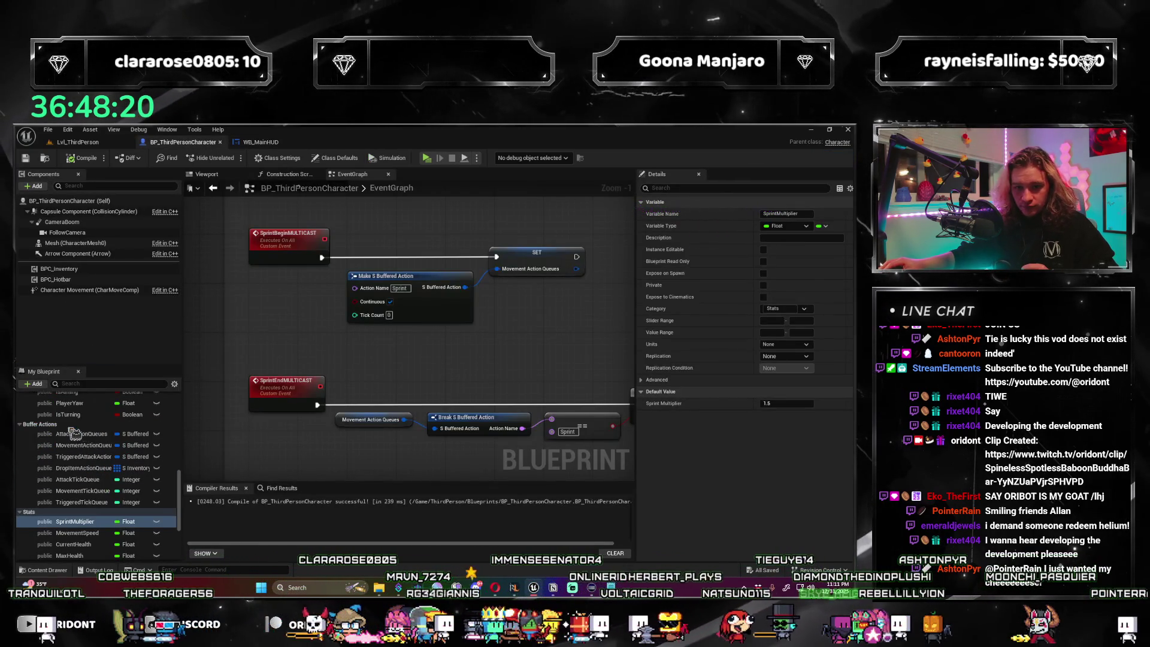
{"action": "left_click", "coordinate": [87, 488]}
{"action": "type", "text": "Regenerate"}
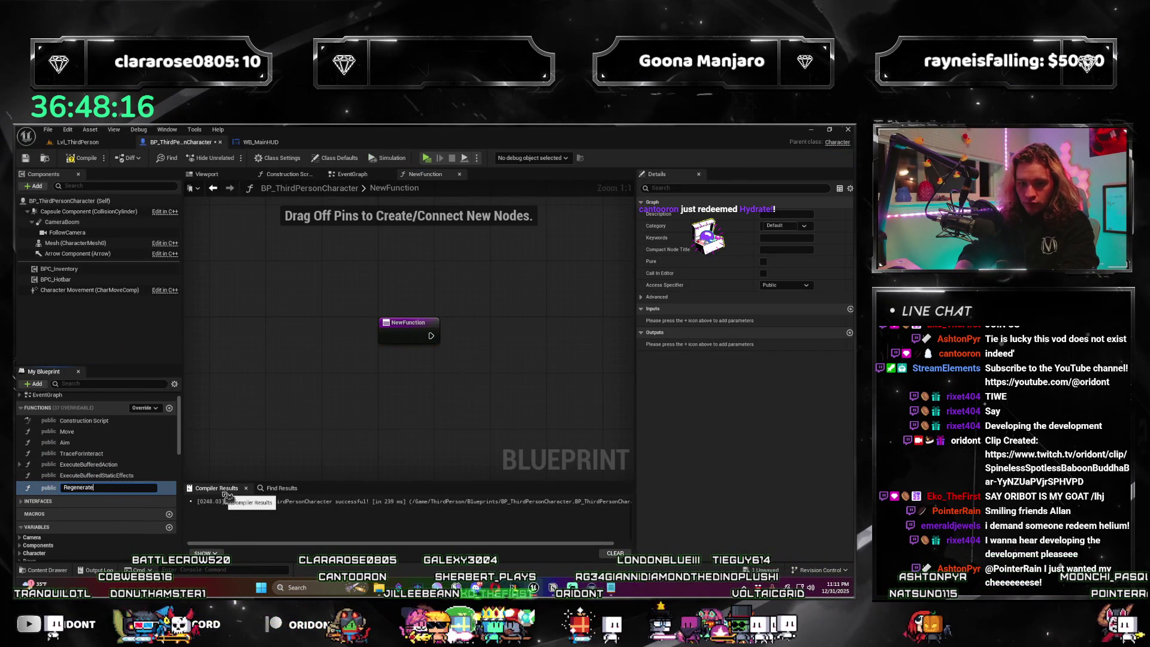
{"action": "type", "text": "H"}
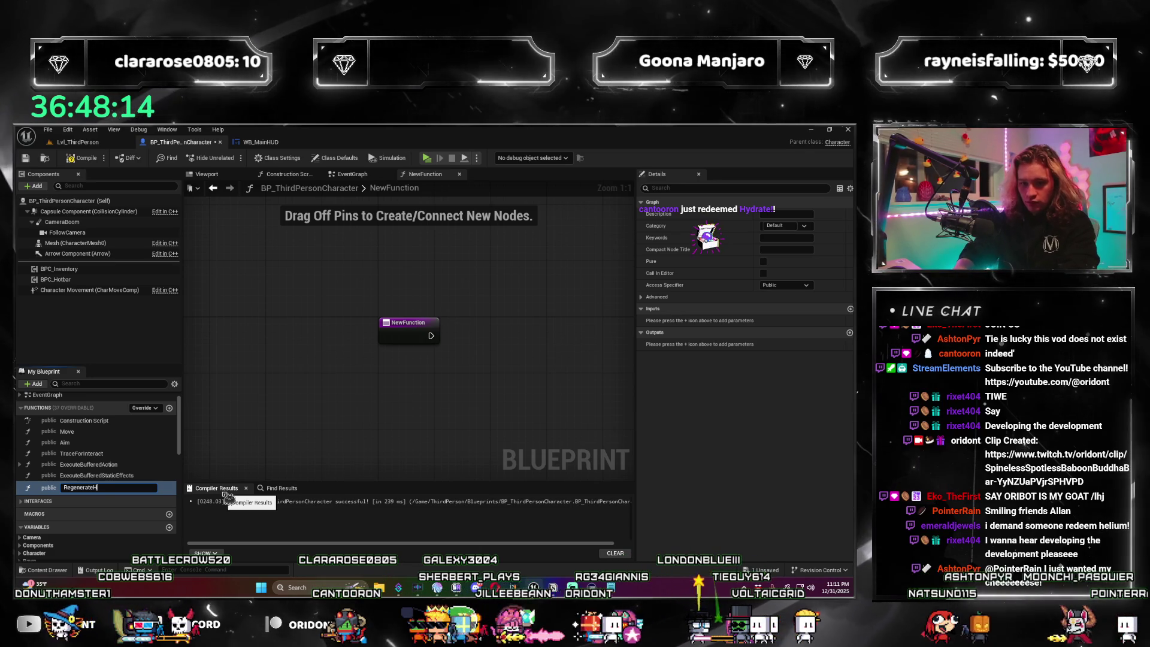
{"action": "type", "text": "ealth"}
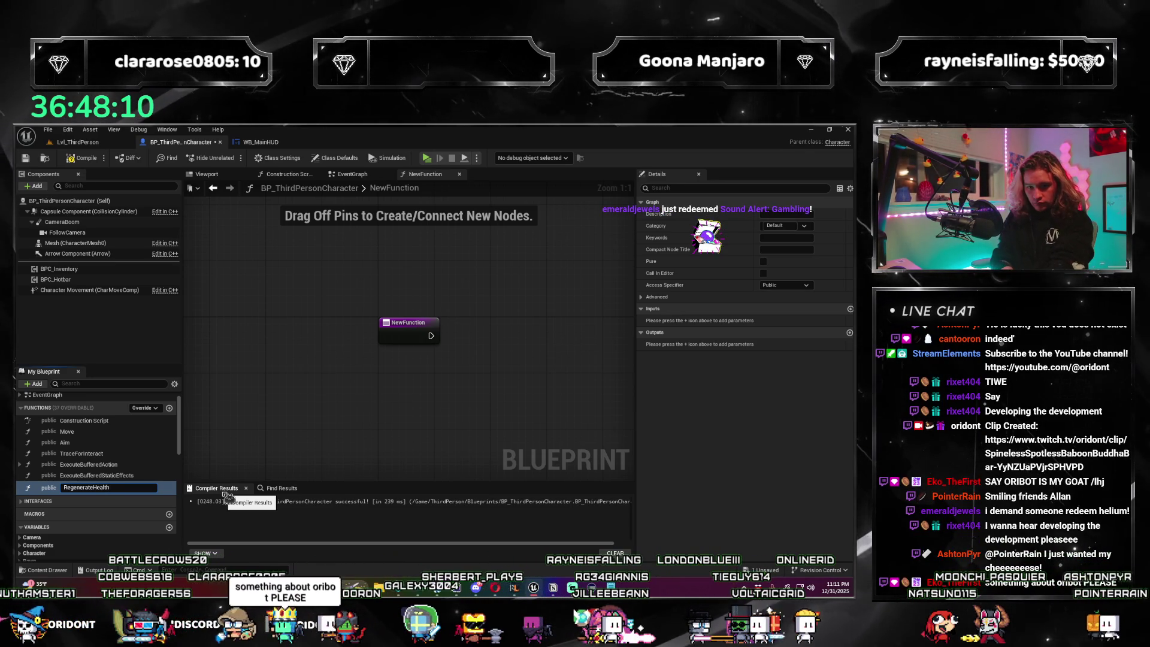
{"action": "key", "text": "Return"}
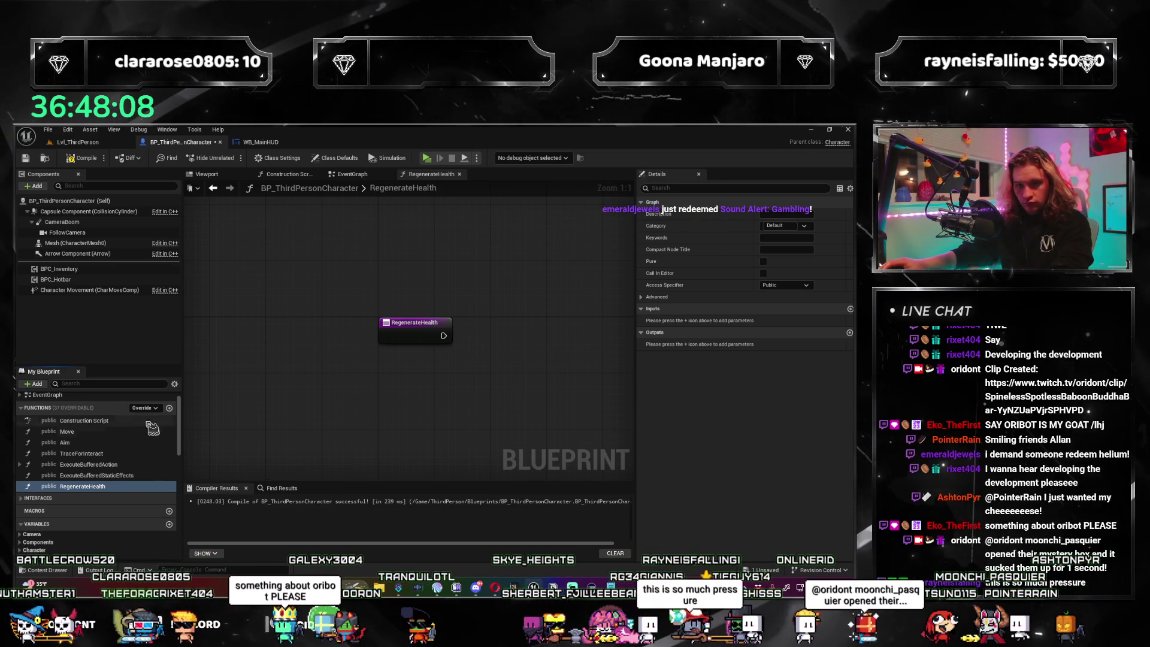
In the EventGraph, add the float HealthRegenerationRate, then compile and save.
{"action": "left_click", "coordinate": [353, 175]}
{"action": "scroll", "coordinate": [97, 473], "scroll_direction": "down", "scroll_amount": 10}
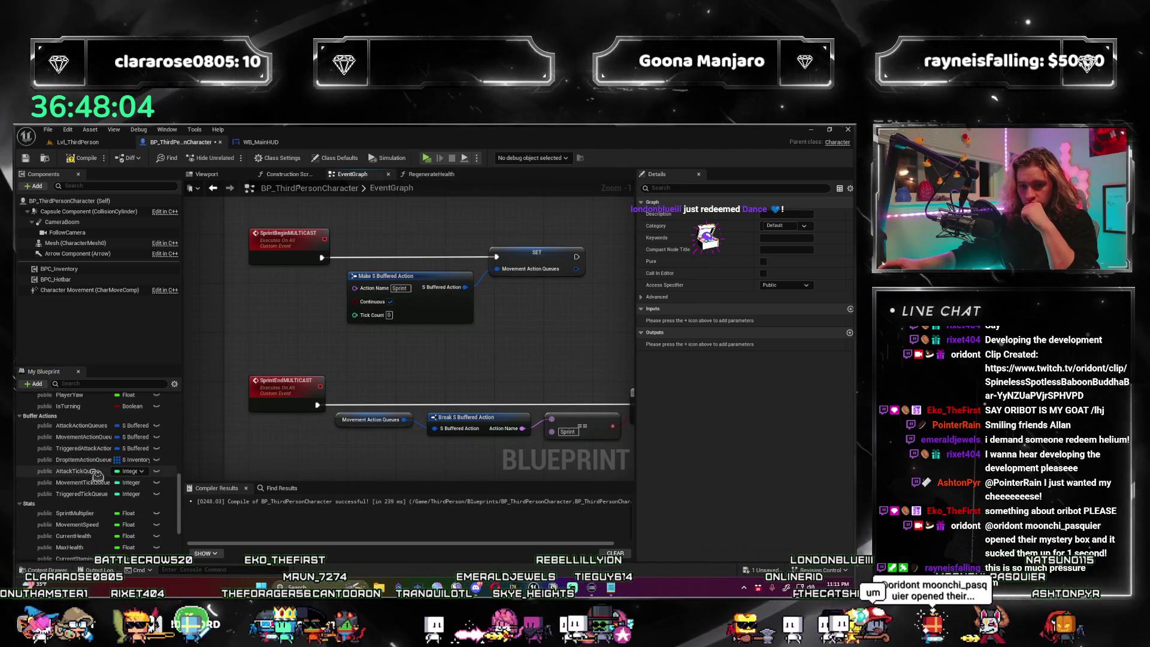
{"action": "scroll", "coordinate": [97, 475], "scroll_direction": "down", "scroll_amount": 3}
{"action": "left_click", "coordinate": [36, 384]}
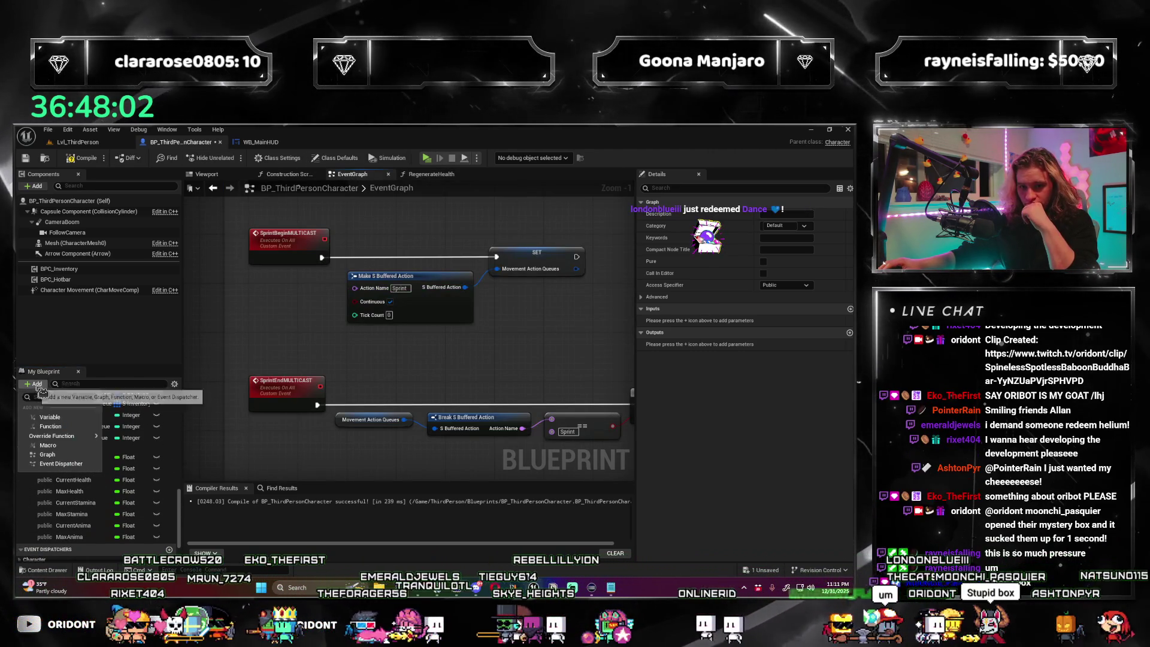
{"action": "left_click", "coordinate": [50, 417]}
{"action": "type", "text": "HealthRegenerationRate"}
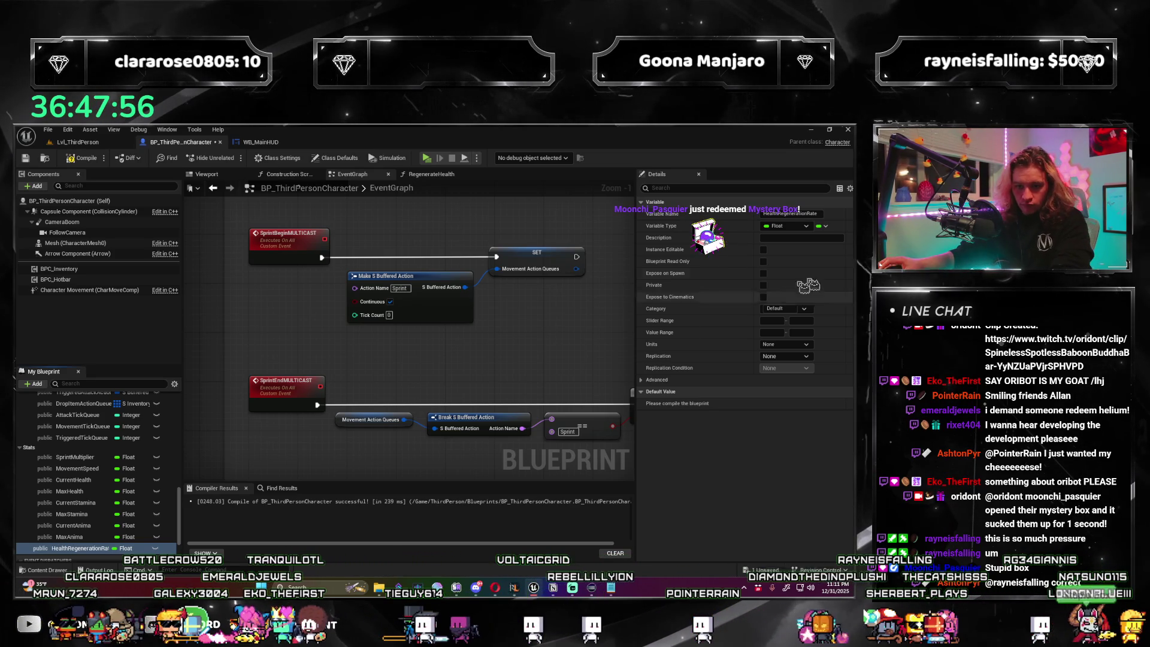
{"action": "key", "text": "F7"}
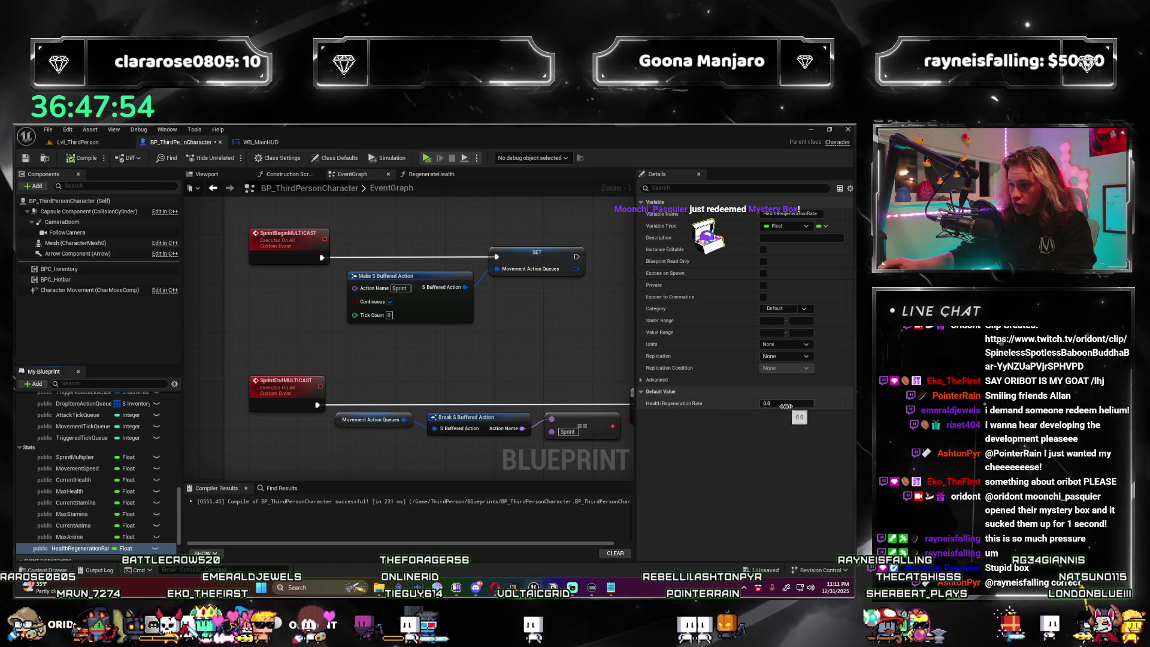
{"action": "left_click", "coordinate": [789, 403]}
{"action": "left_click", "coordinate": [82, 157]}
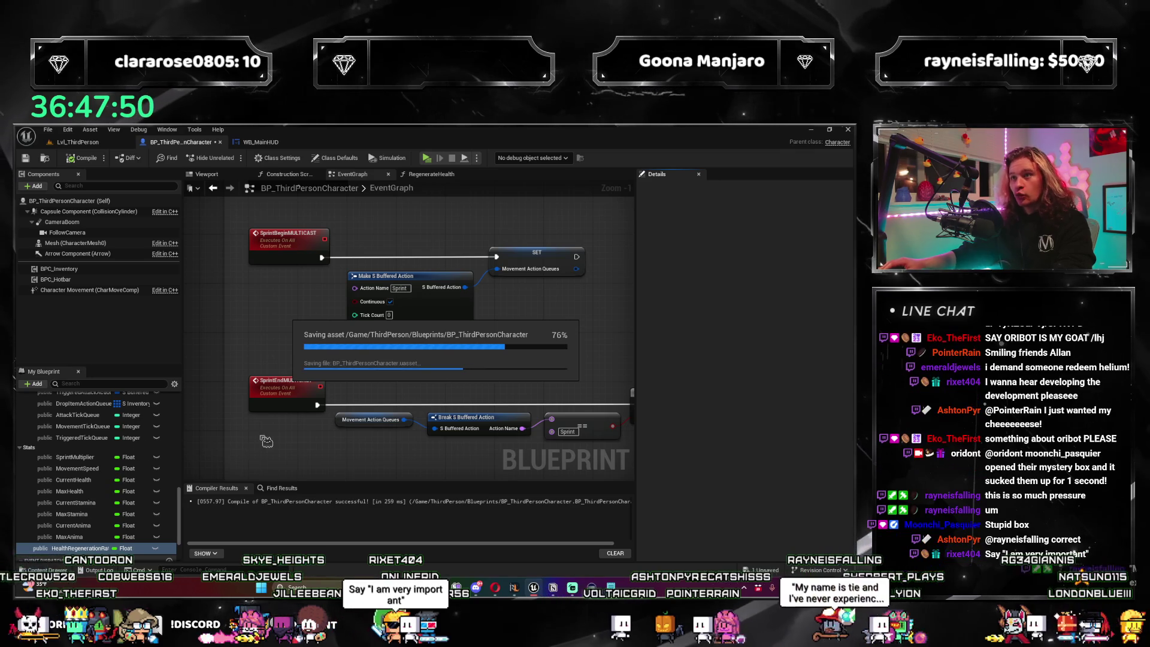
Add a second float variable named StaminaRegenerationRate.
{"action": "left_click", "coordinate": [39, 383]}
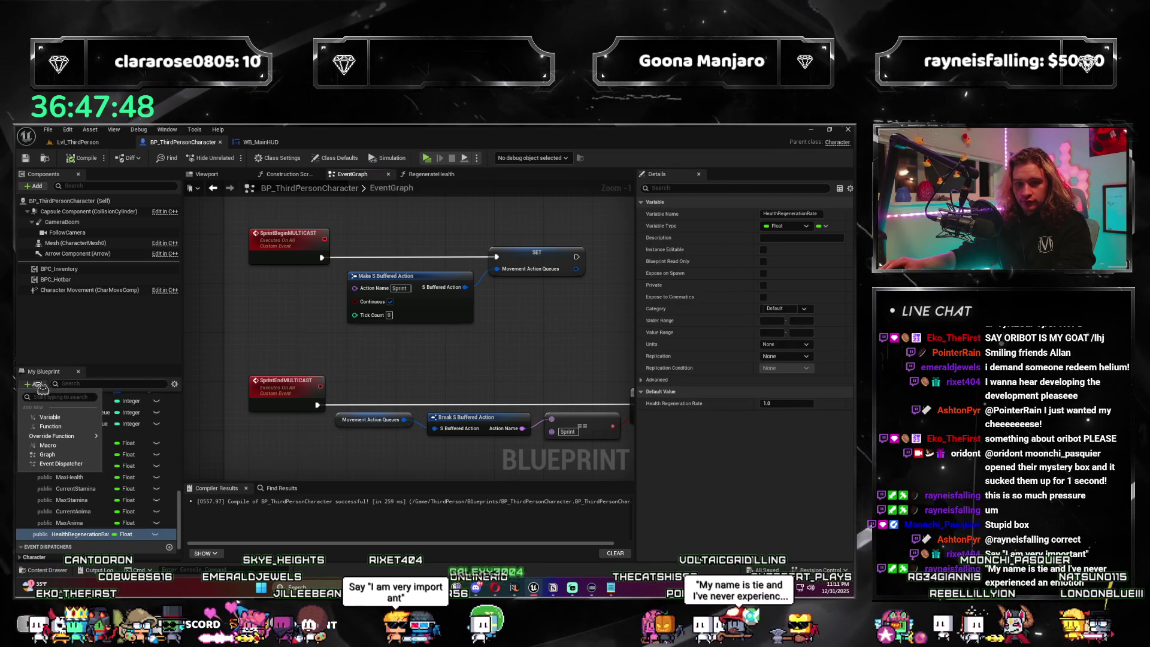
{"action": "left_click", "coordinate": [221, 446]}
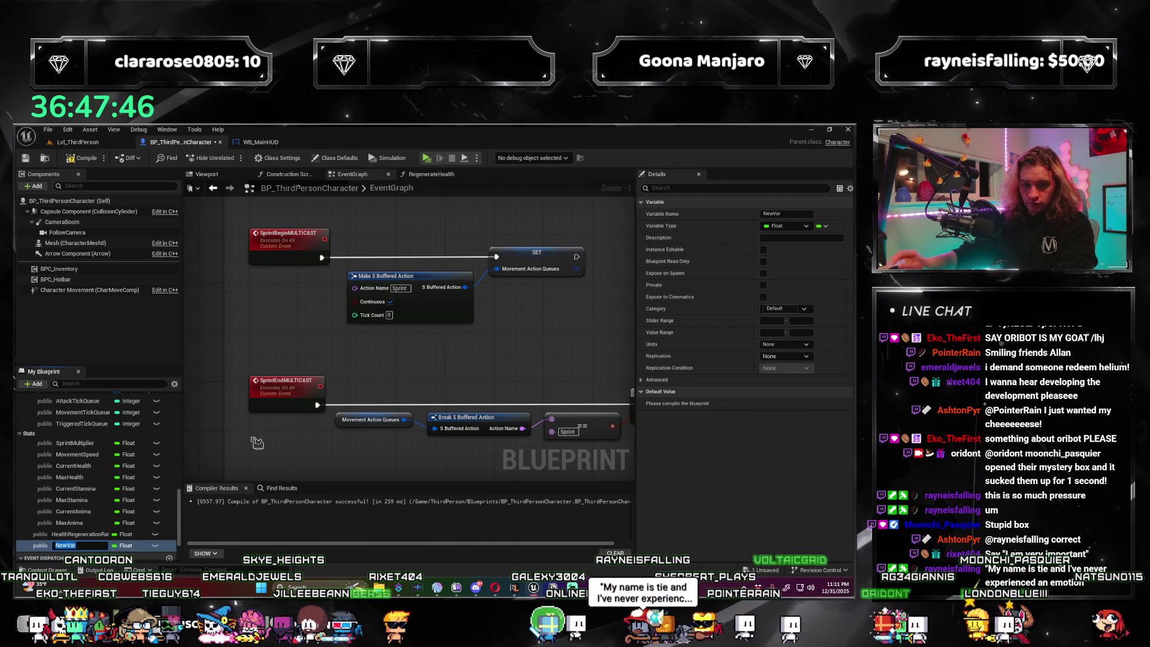
{"action": "type", "text": "StaminaRegener"}
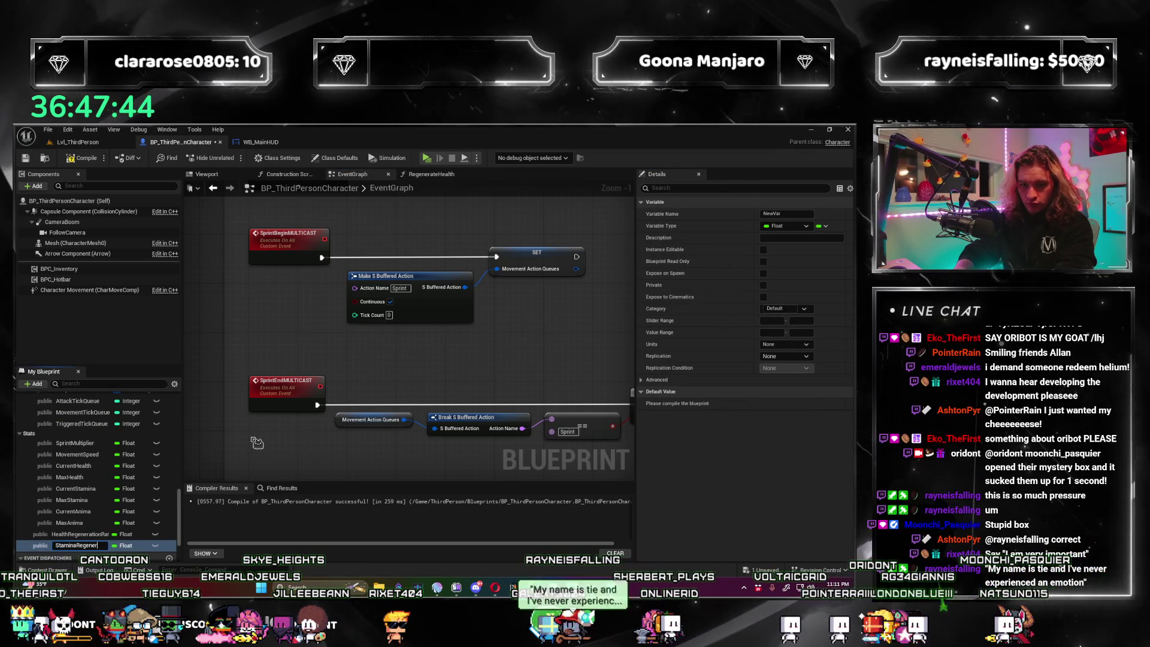
{"action": "type", "text": "ationRate"}
{"action": "left_click", "coordinate": [77, 533]}
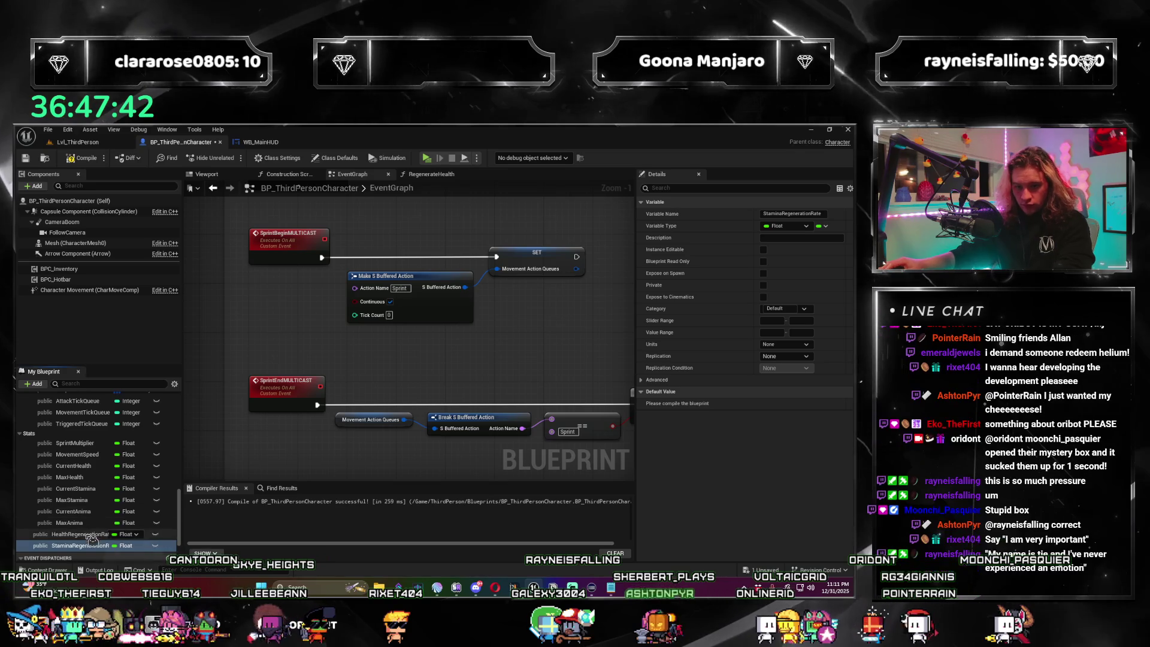
File both regeneration rates under Stats, recompile, and set StaminaRegenerationRate's default to 1.0.
{"action": "left_click", "coordinate": [805, 309]}
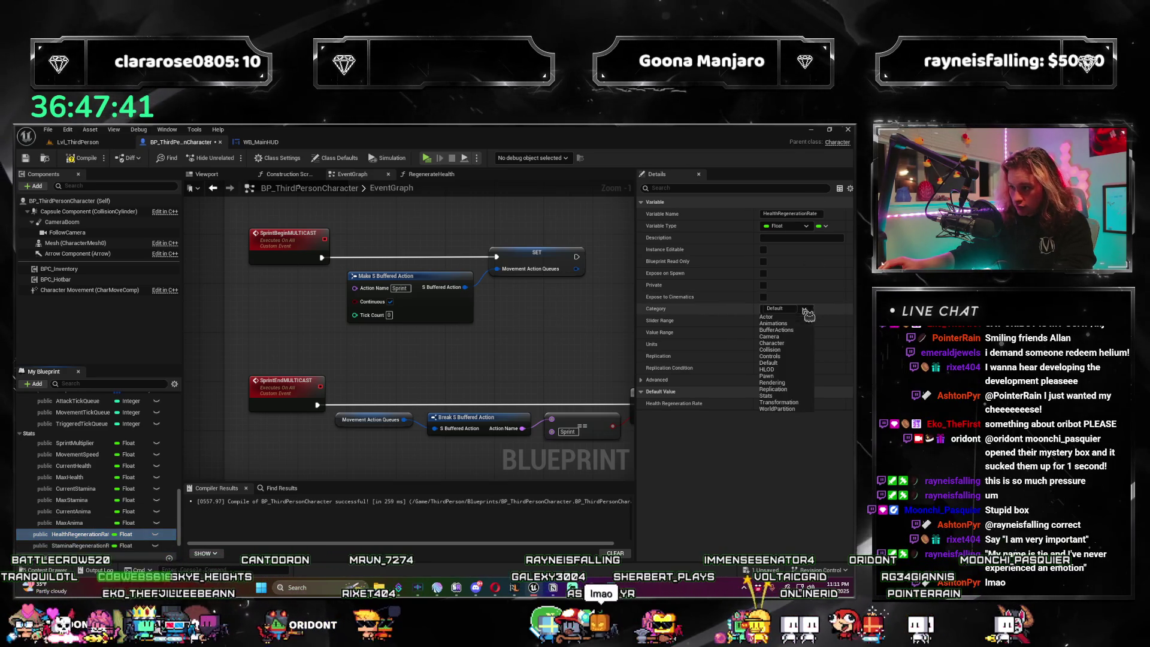
{"action": "left_click", "coordinate": [785, 396]}
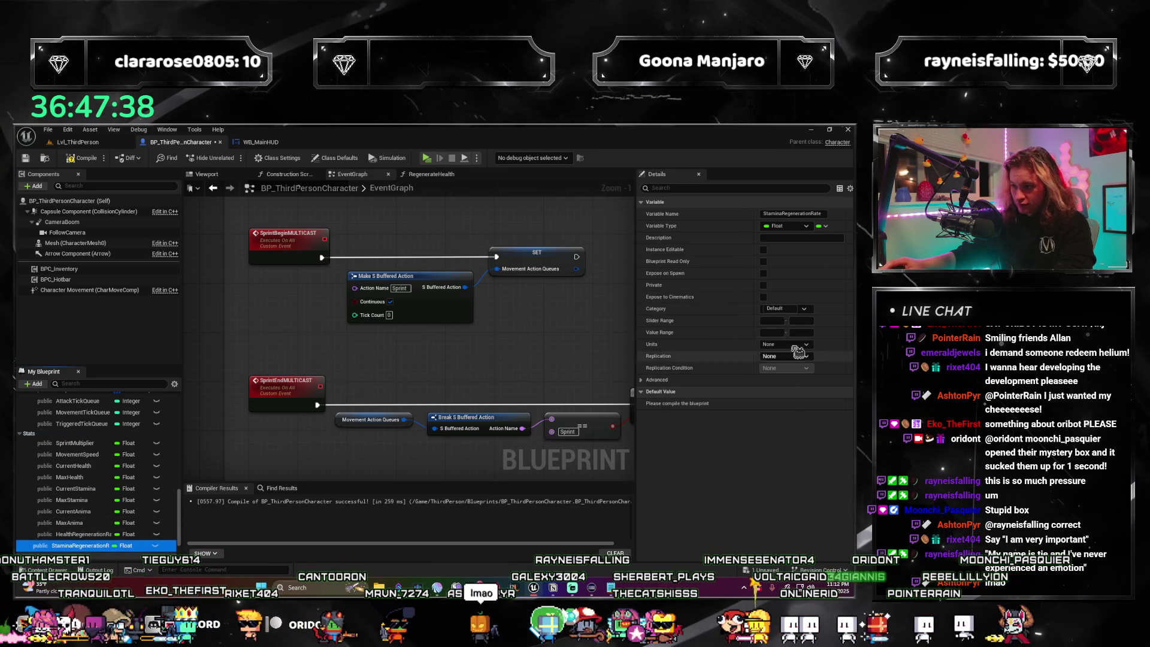
{"action": "left_click", "coordinate": [779, 395]}
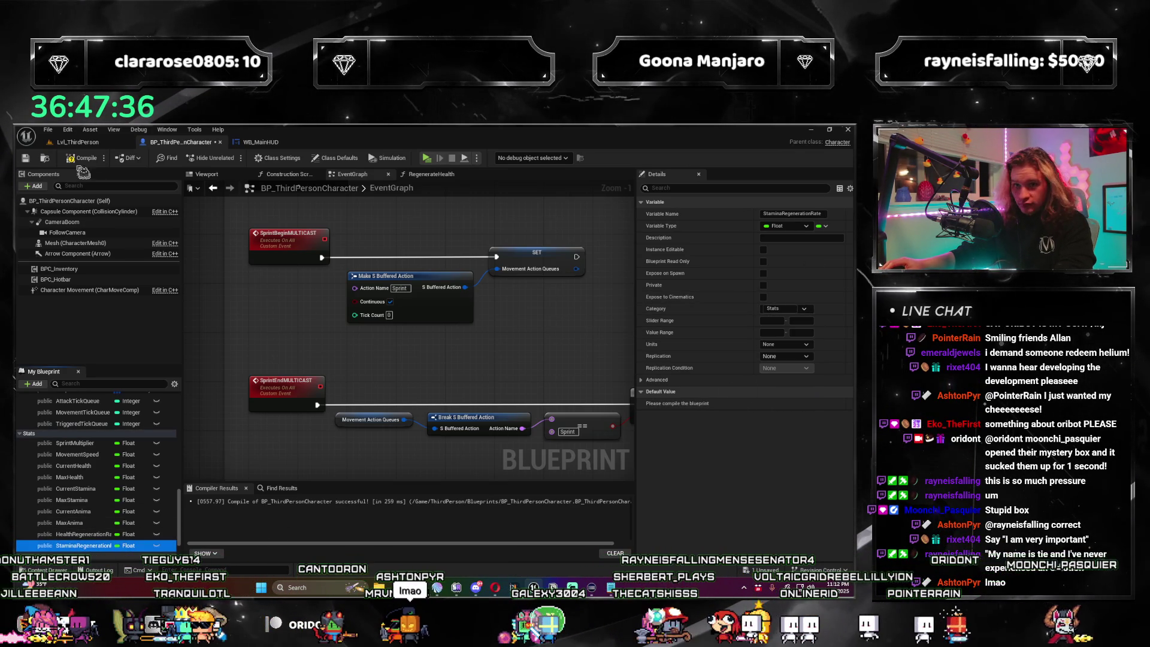
{"action": "key", "text": "F7"}
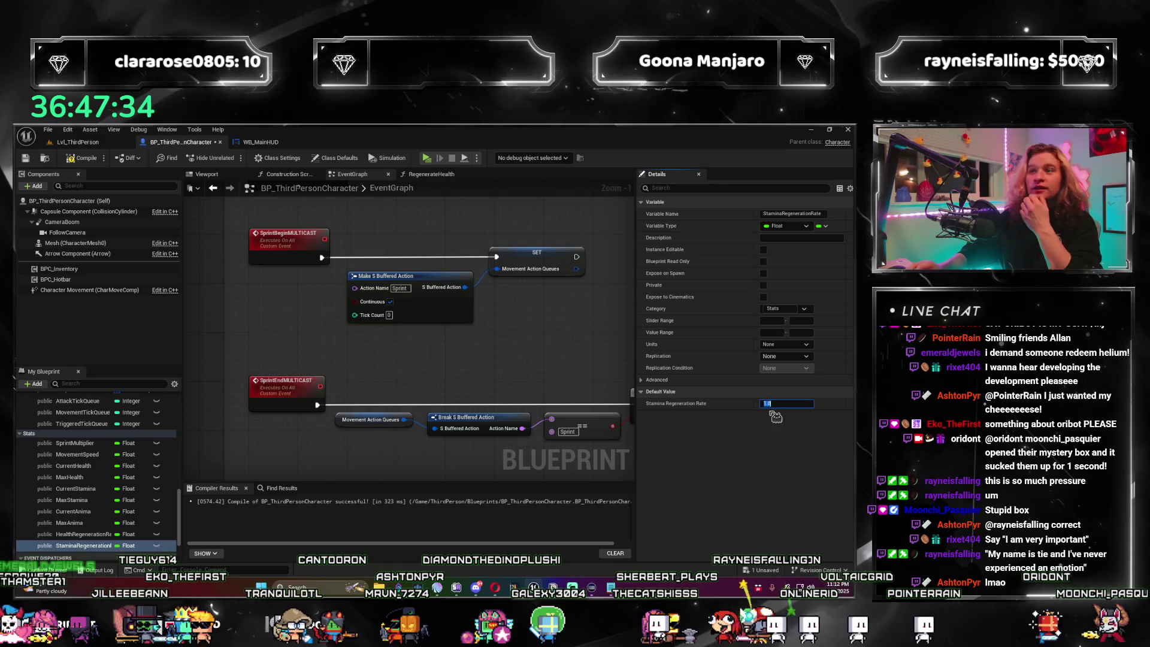
{"action": "left_click", "coordinate": [779, 403]}
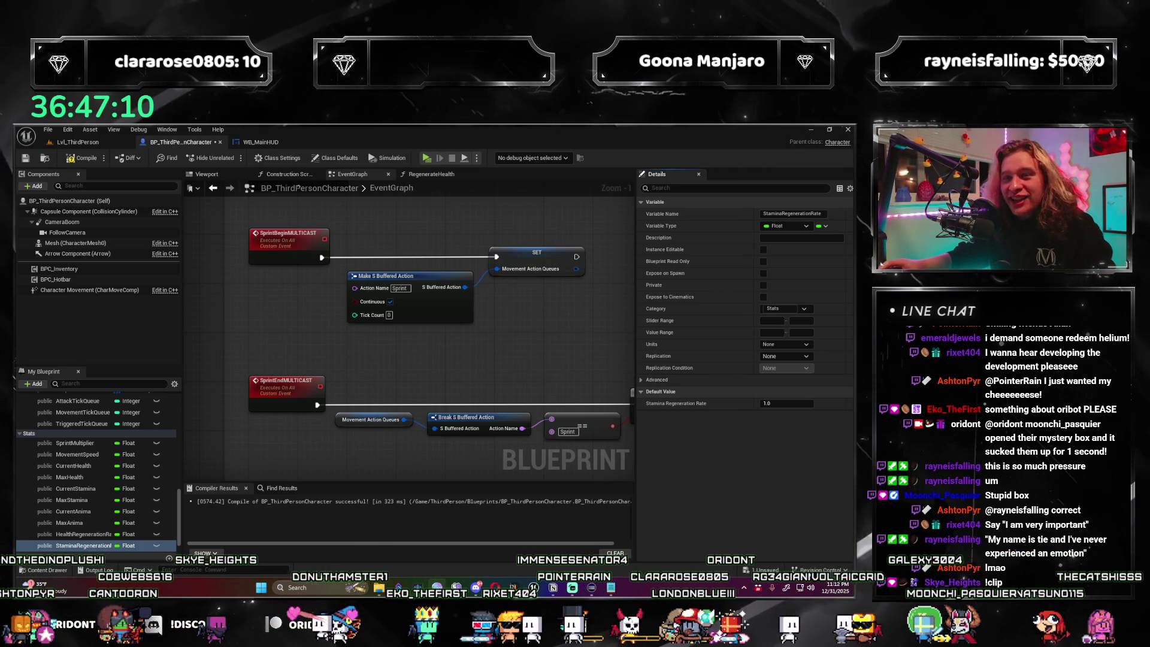
{"action": "scroll", "coordinate": [88, 464], "scroll_direction": "down", "scroll_amount": 1}
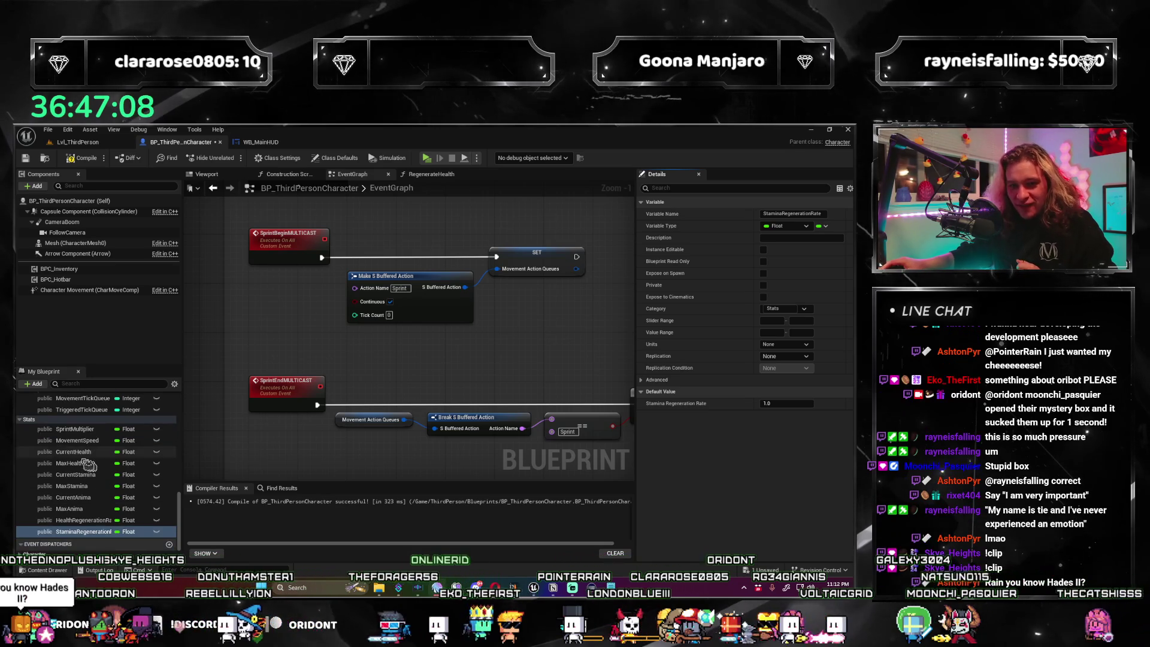
Add float AnimaRegenerationRate under Stats with a 0.0 default, then select HealthRegenerationRate.
{"action": "left_click", "coordinate": [35, 384]}
{"action": "left_click", "coordinate": [51, 418]}
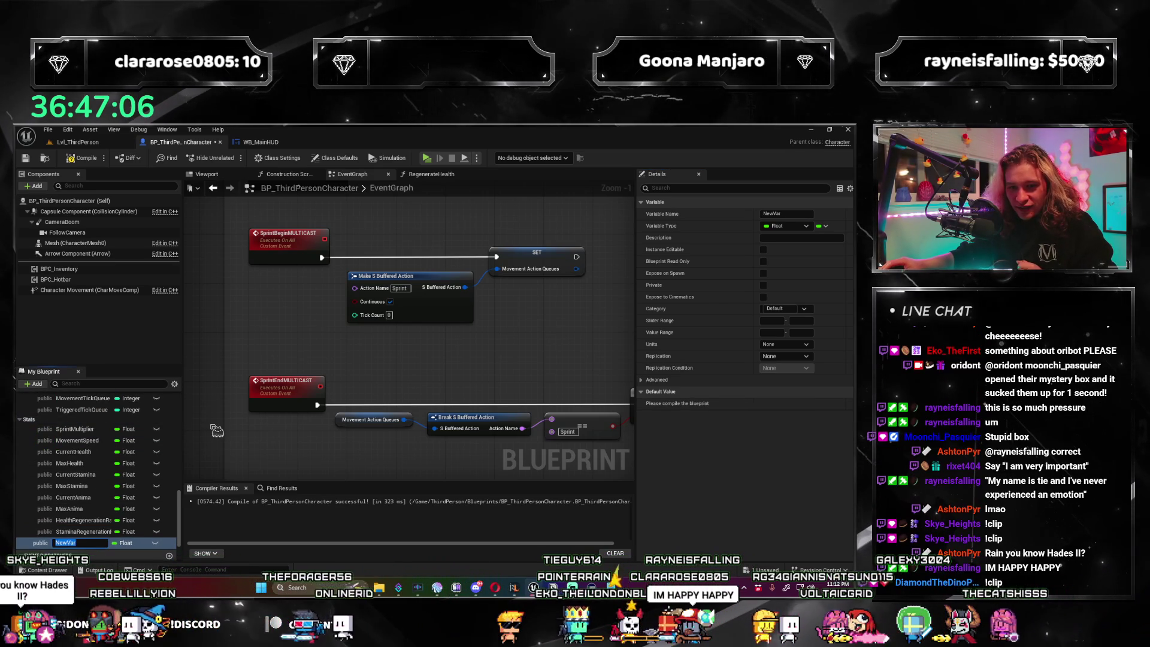
{"action": "type", "text": "Anim"}
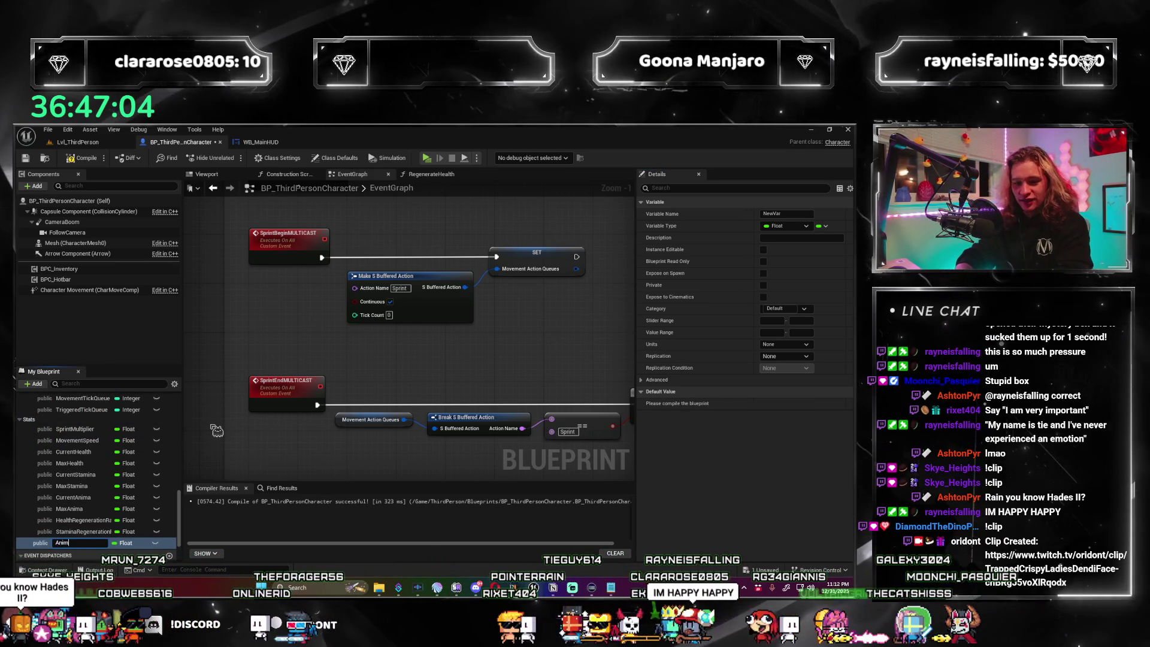
{"action": "type", "text": "aRegenerationRate"}
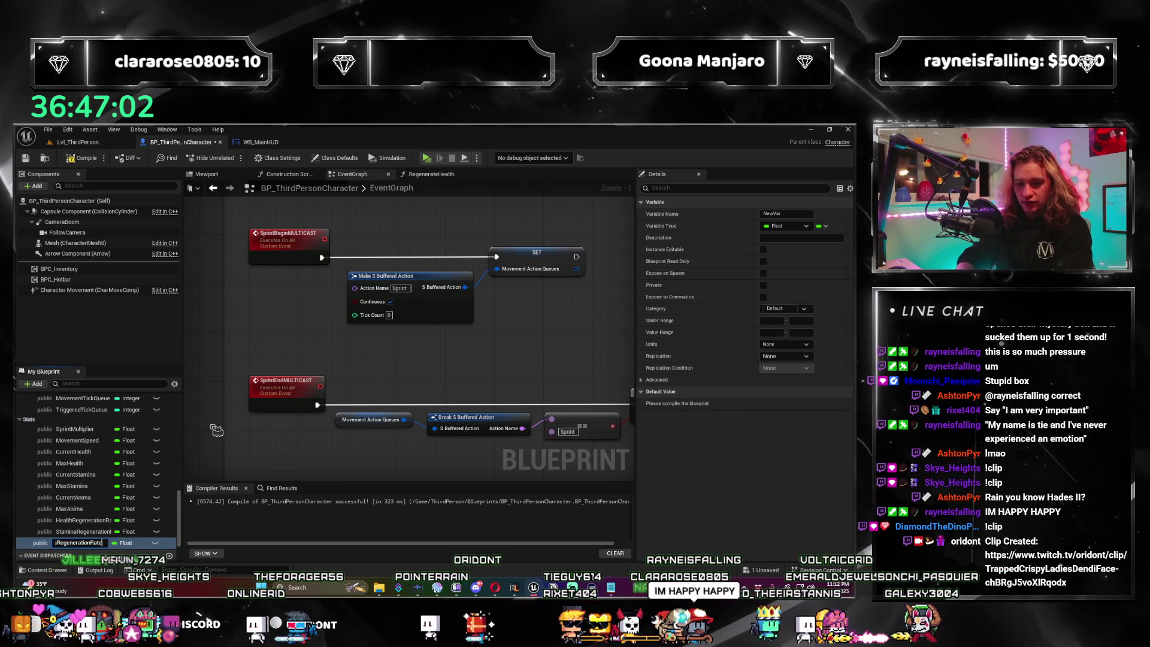
{"action": "key", "text": "Return"}
{"action": "left_click", "coordinate": [779, 308]}
{"action": "left_click", "coordinate": [776, 425]}
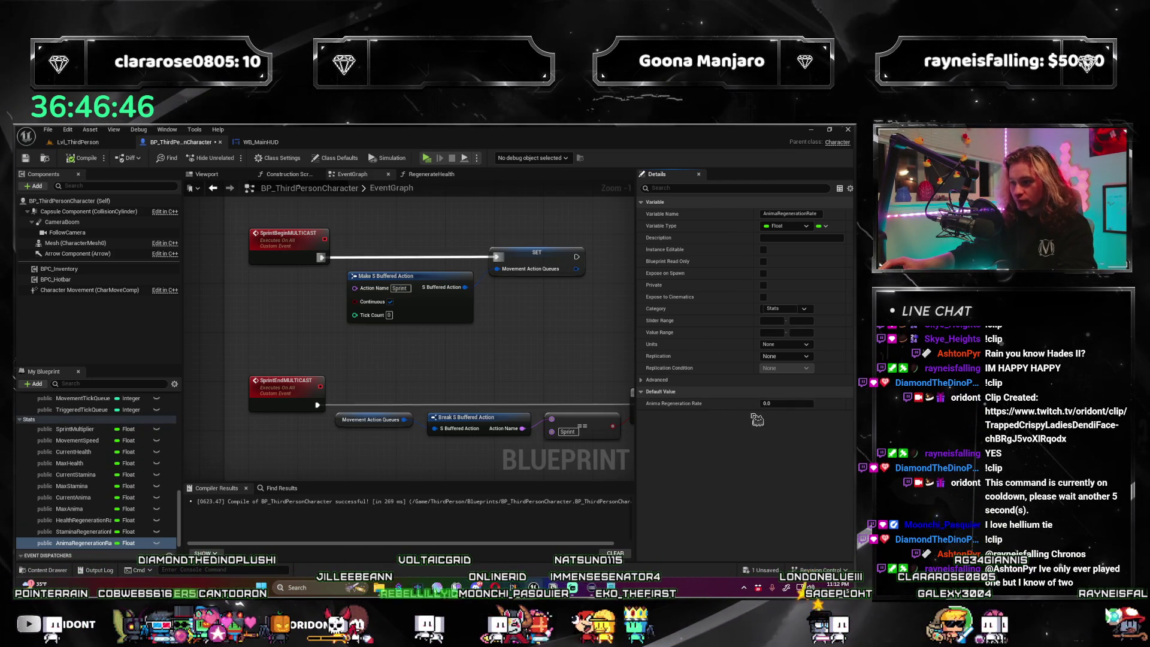
{"action": "left_click", "coordinate": [773, 403]}
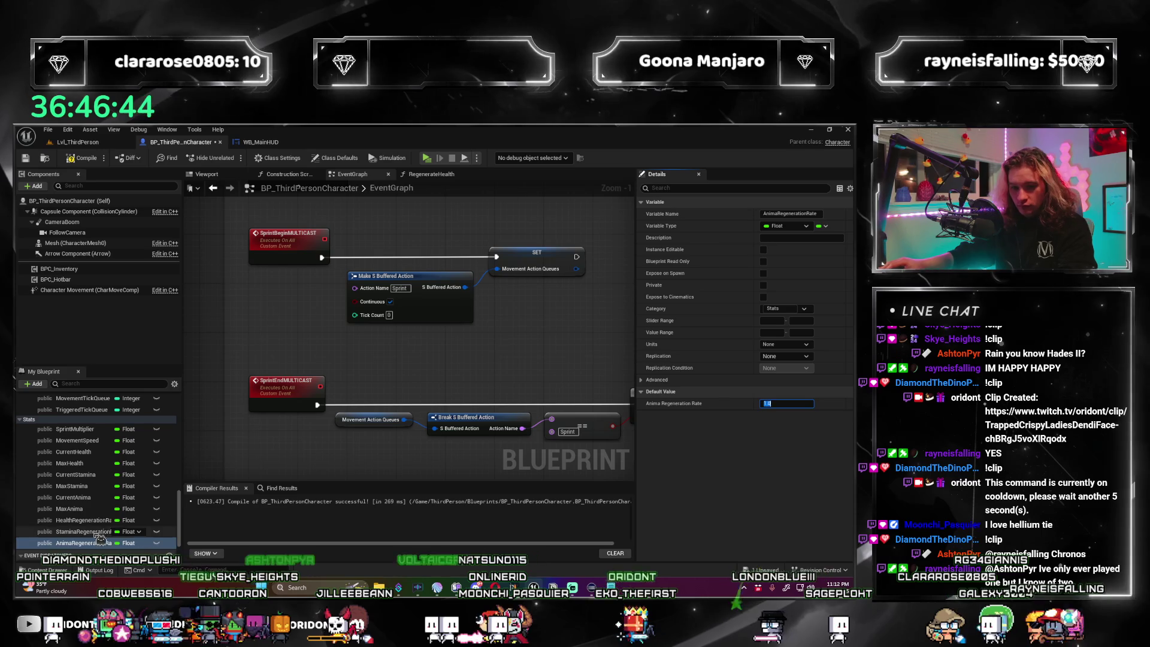
{"action": "left_click", "coordinate": [84, 520]}
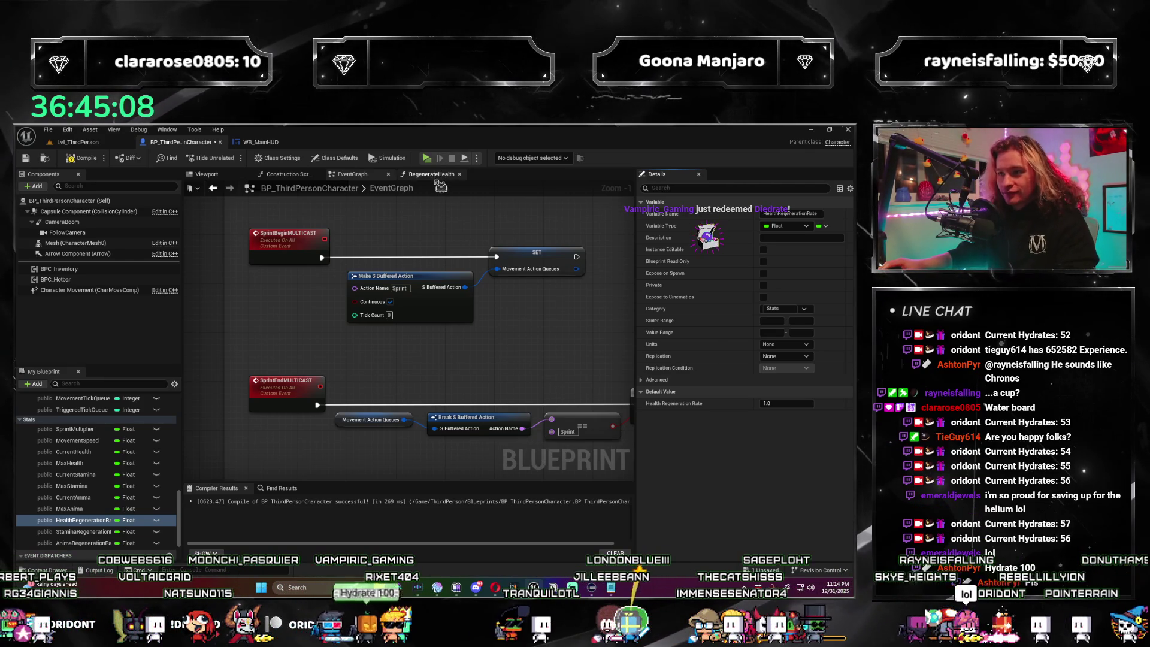
Open the RegenerateHealth graph, frame its entry node, and compile and save with Ctrl+S.
{"action": "left_click", "coordinate": [440, 176]}
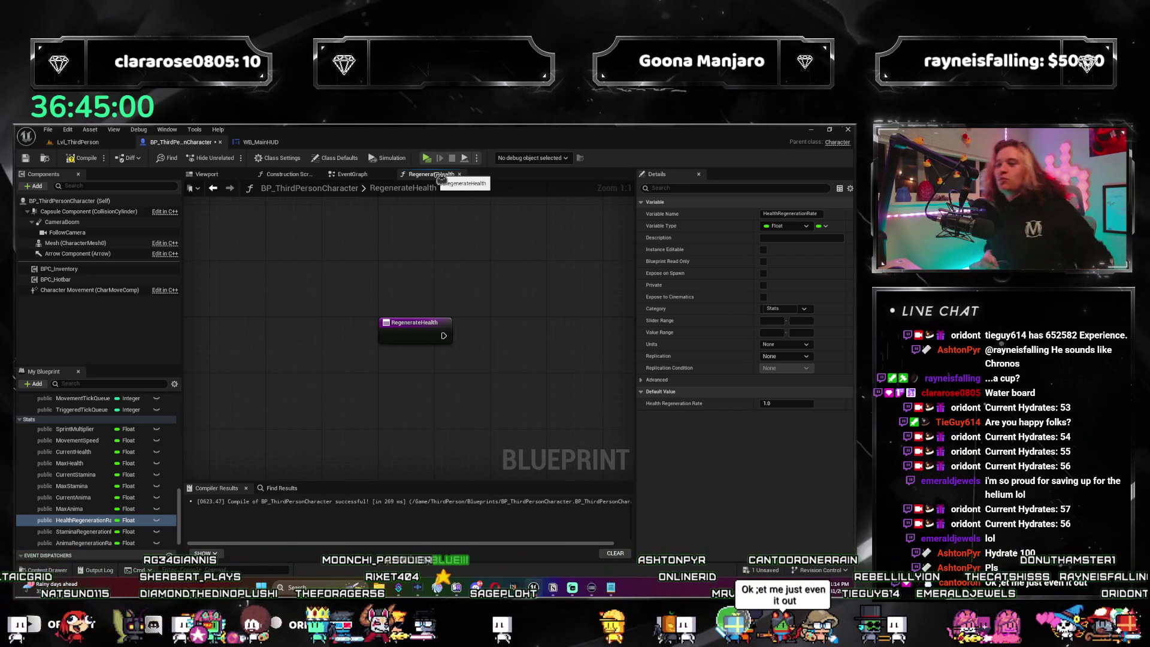
{"action": "left_click_drag", "start_coordinate": [446, 364], "coordinate": [408, 341]}
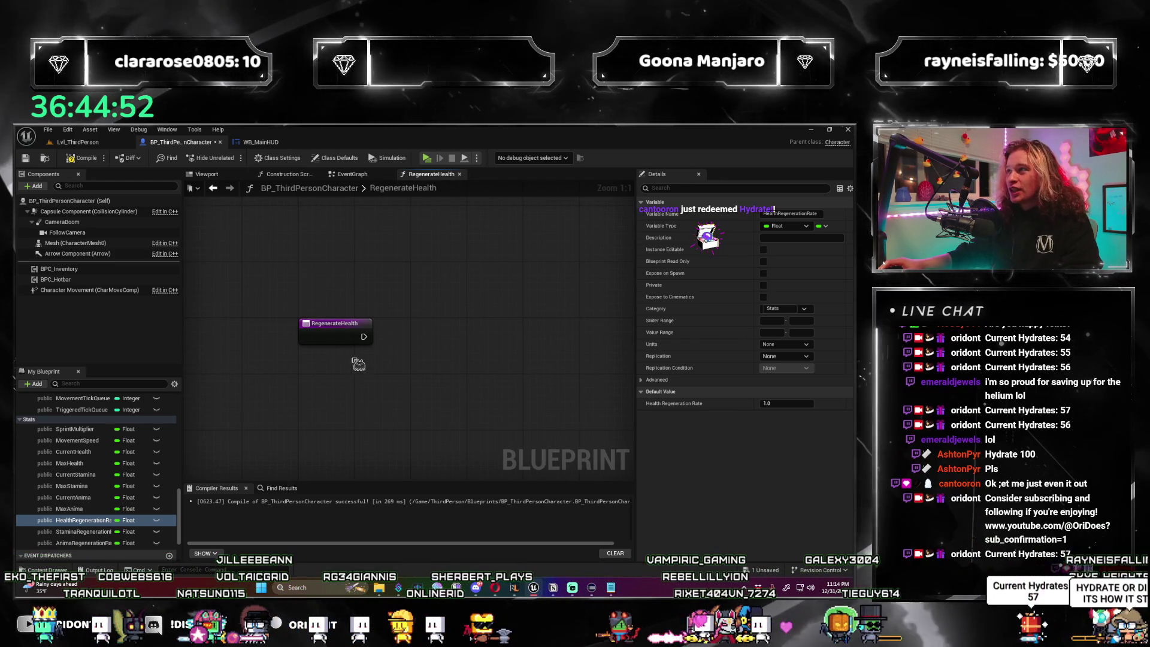
{"action": "left_click_drag", "start_coordinate": [352, 370], "coordinate": [322, 340]}
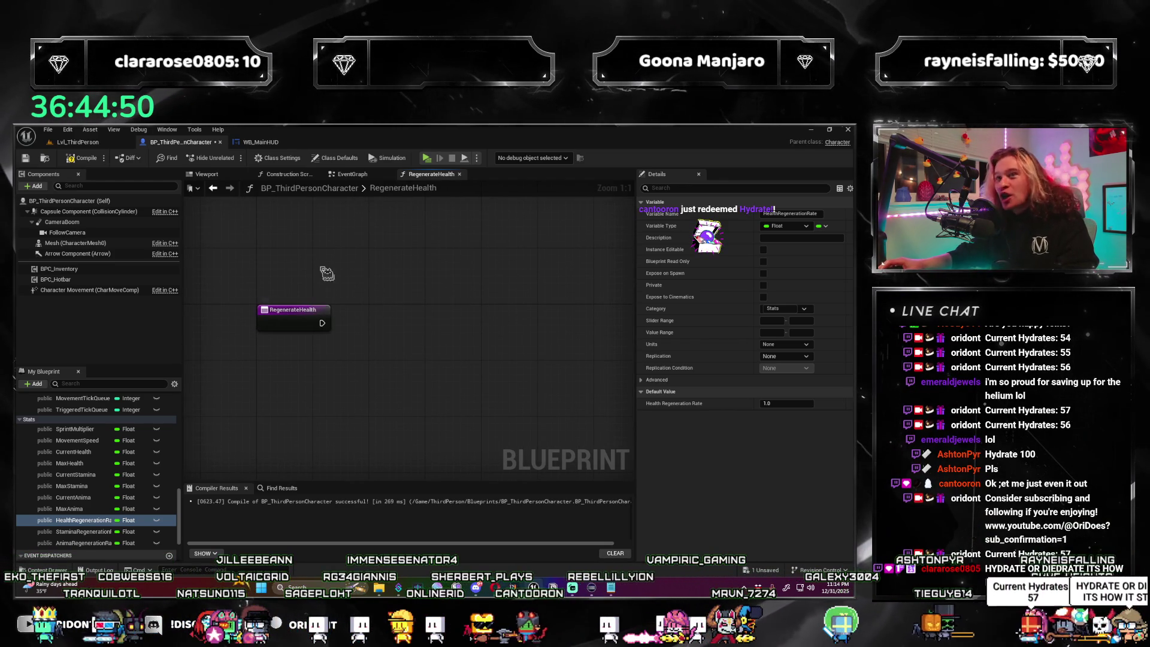
{"action": "left_click_drag", "start_coordinate": [443, 362], "coordinate": [424, 347]}
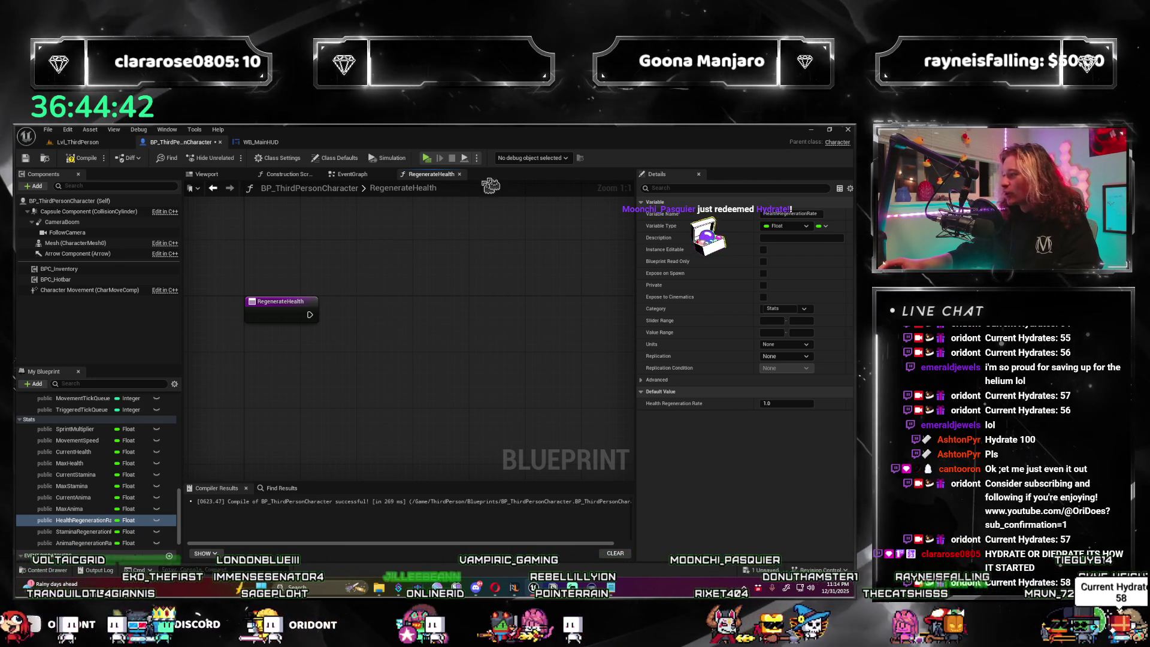
{"action": "mouse_move", "coordinate": [382, 323]}
{"action": "left_mouse_down"}
{"action": "mouse_move", "coordinate": [350, 308]}
{"action": "mouse_move", "coordinate": [308, 319]}
{"action": "left_mouse_up"}
{"action": "key", "text": "ctrl+s"}
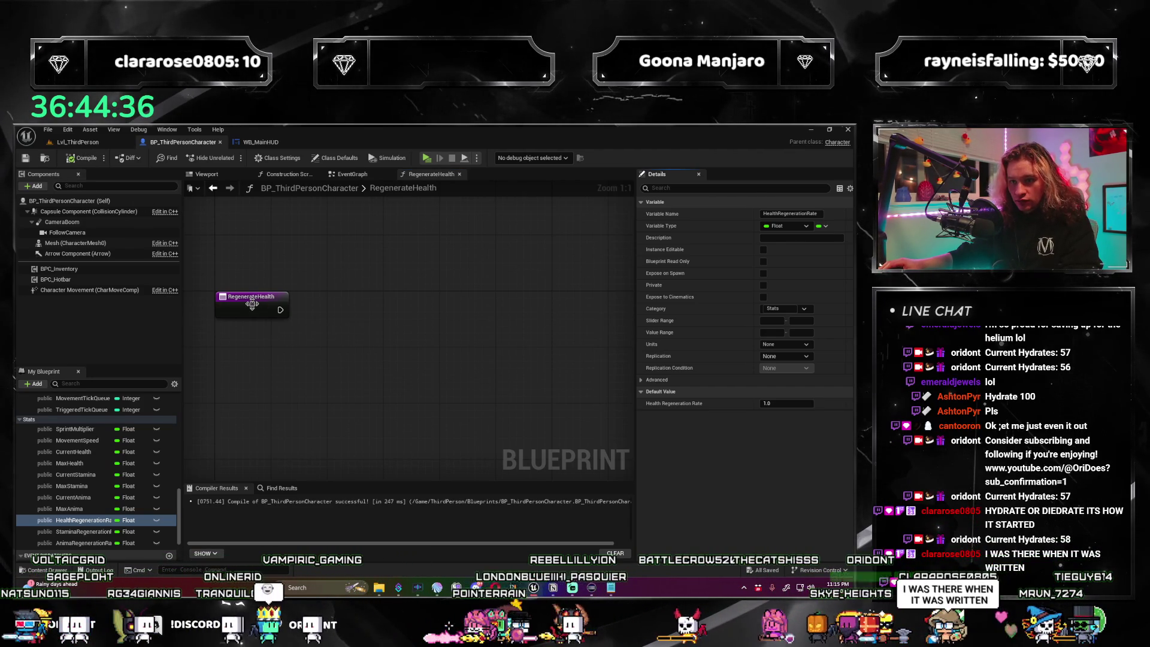
Try dragging CurrentHealth into the graph, cancel it, and reframe the view.
{"action": "left_click", "coordinate": [251, 305]}
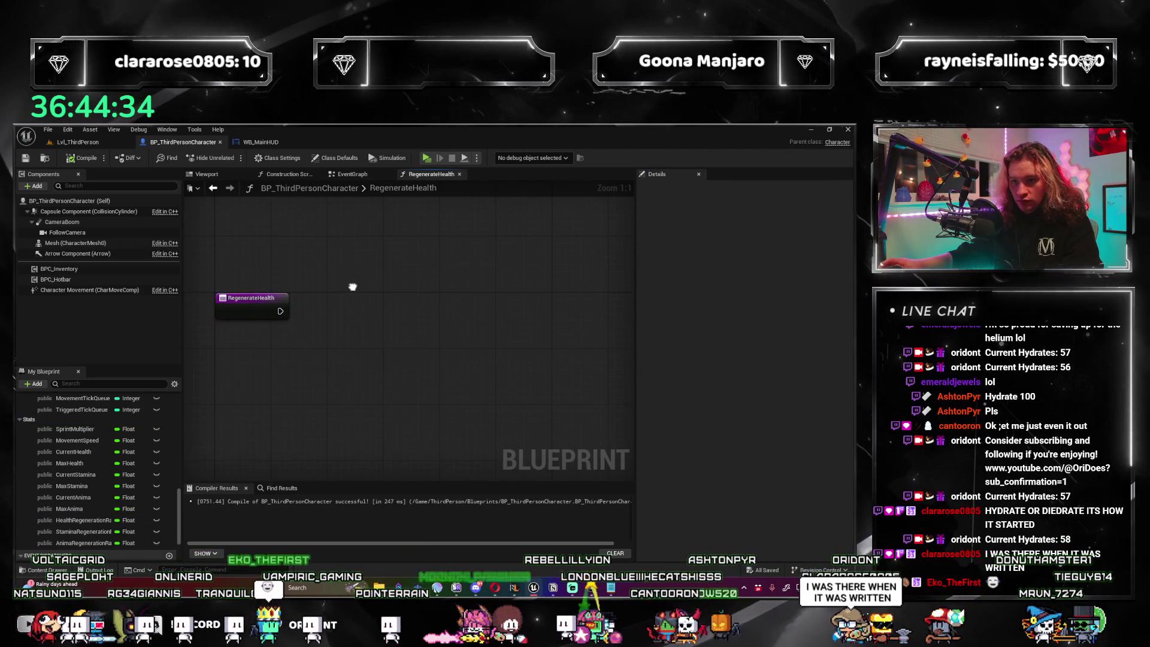
{"action": "left_click", "coordinate": [349, 300]}
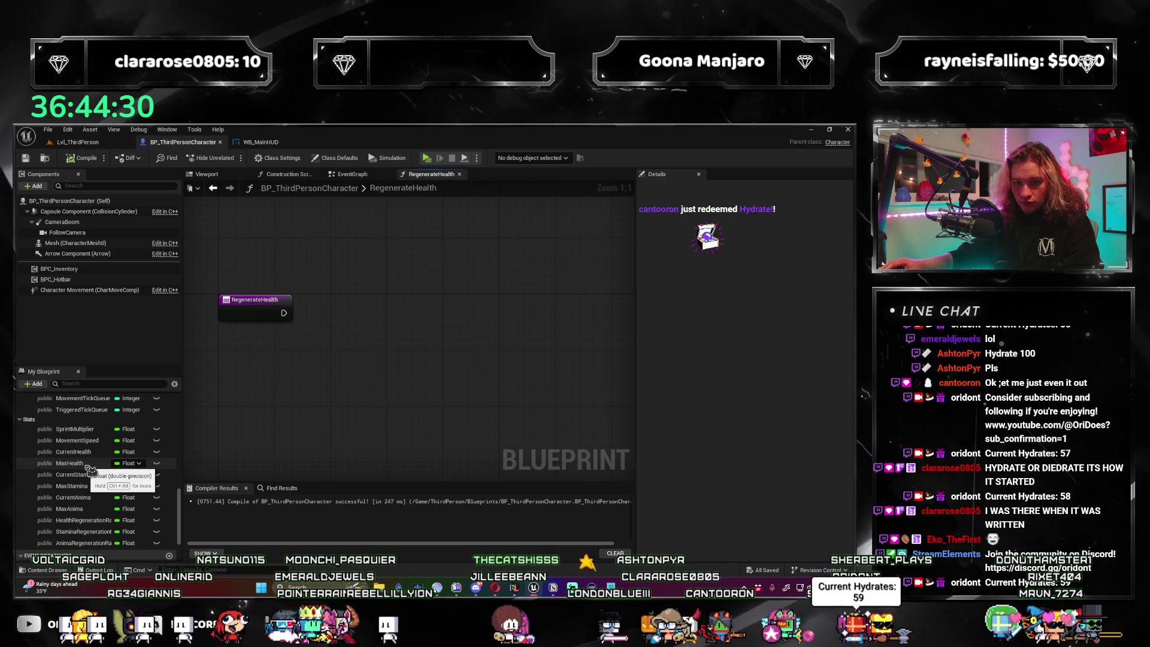
{"action": "mouse_move", "coordinate": [74, 451]}
{"action": "left_mouse_down"}
{"action": "mouse_move", "coordinate": [405, 334]}
{"action": "mouse_move", "coordinate": [379, 312]}
{"action": "left_mouse_up"}
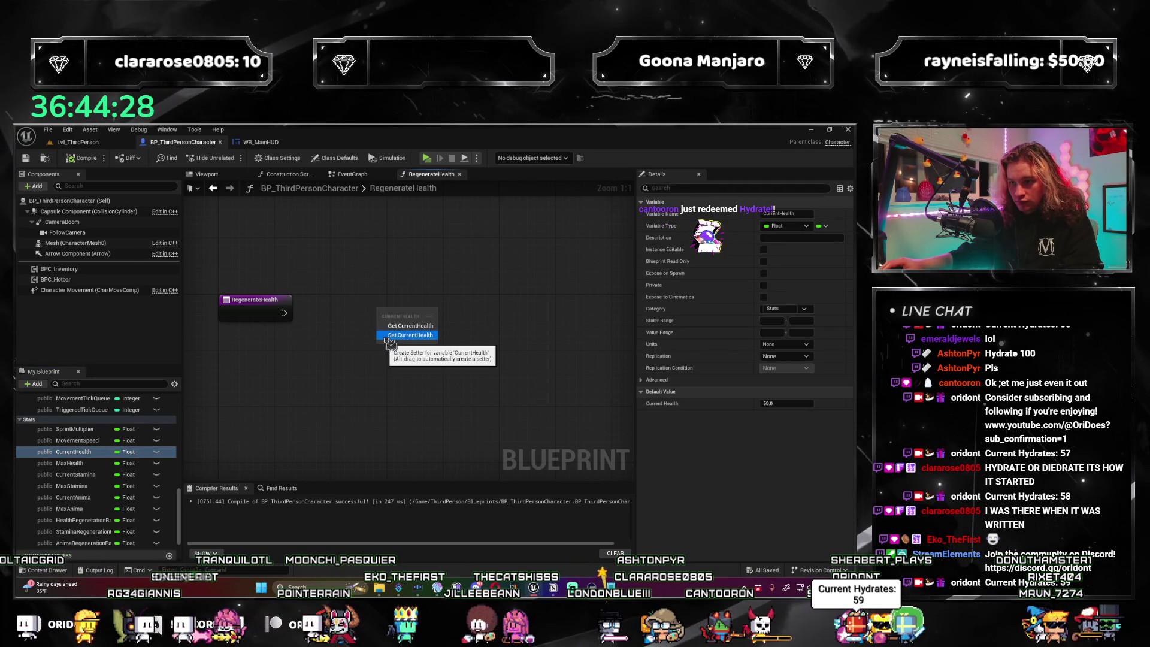
{"action": "key", "text": "Escape"}
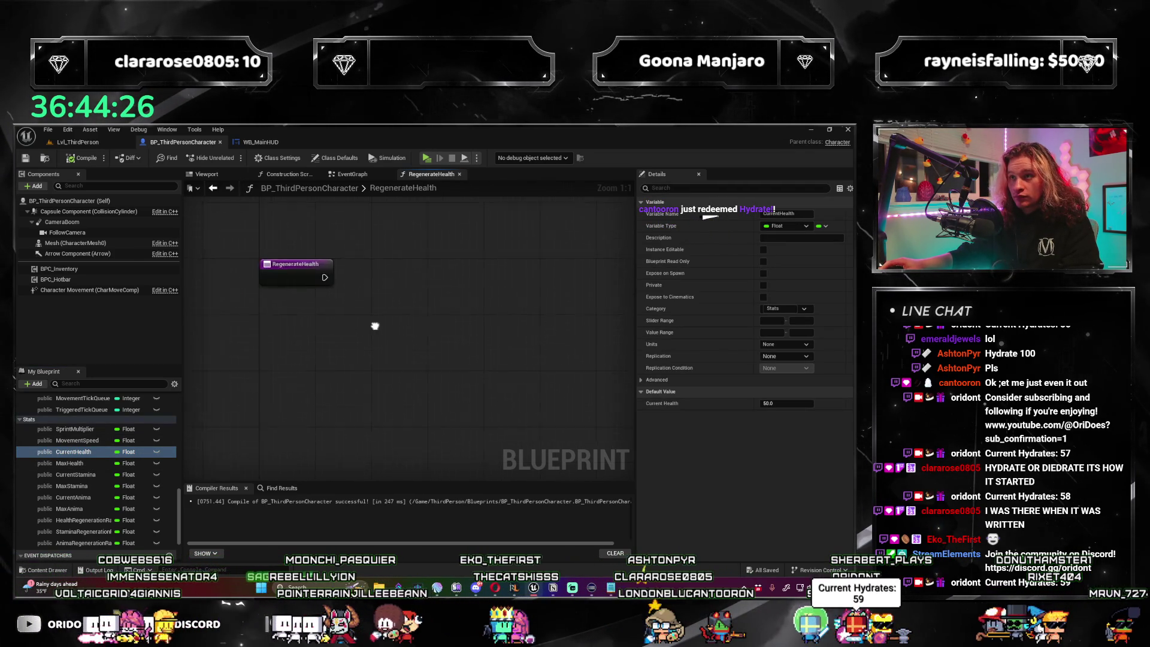
{"action": "scroll", "coordinate": [328, 370], "scroll_direction": "up", "scroll_amount": 1}
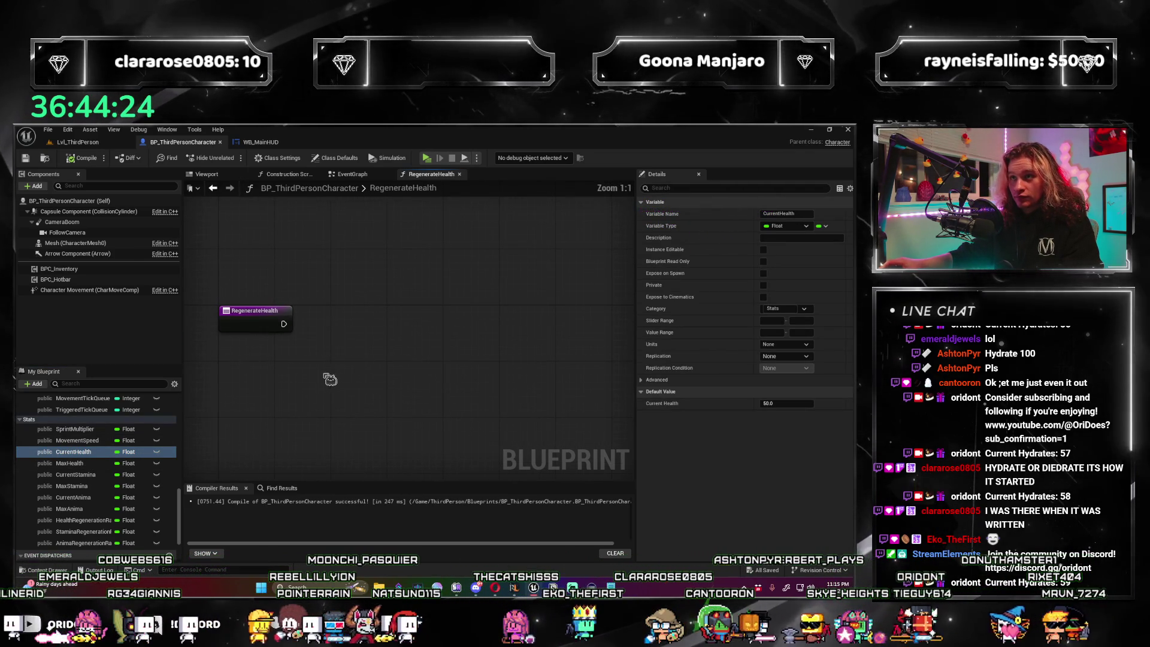
{"action": "left_click_drag", "start_coordinate": [329, 370], "coordinate": [329, 343]}
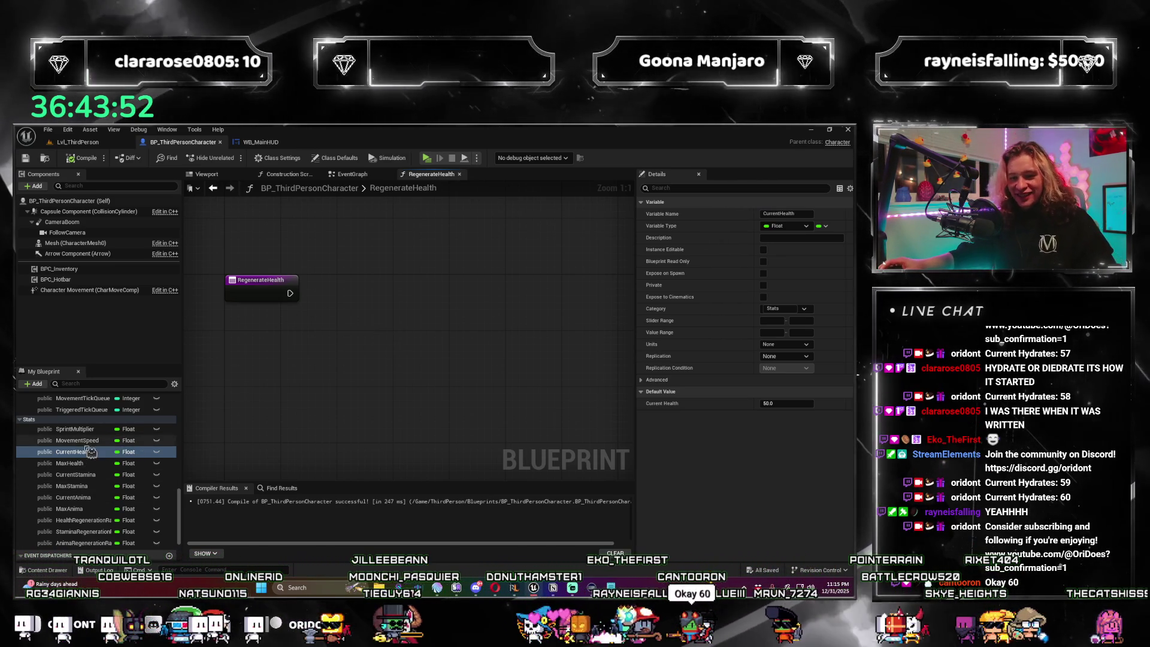
{"action": "left_click_drag", "start_coordinate": [367, 328], "coordinate": [368, 351]}
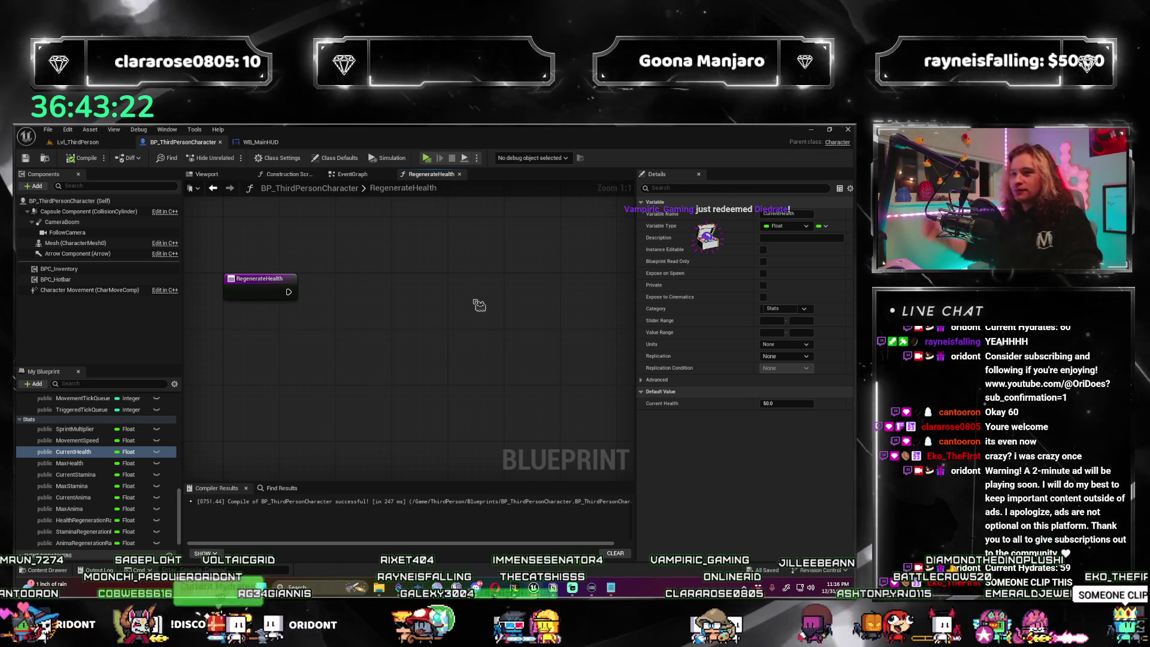
{"action": "left_click_drag", "start_coordinate": [514, 287], "coordinate": [514, 275]}
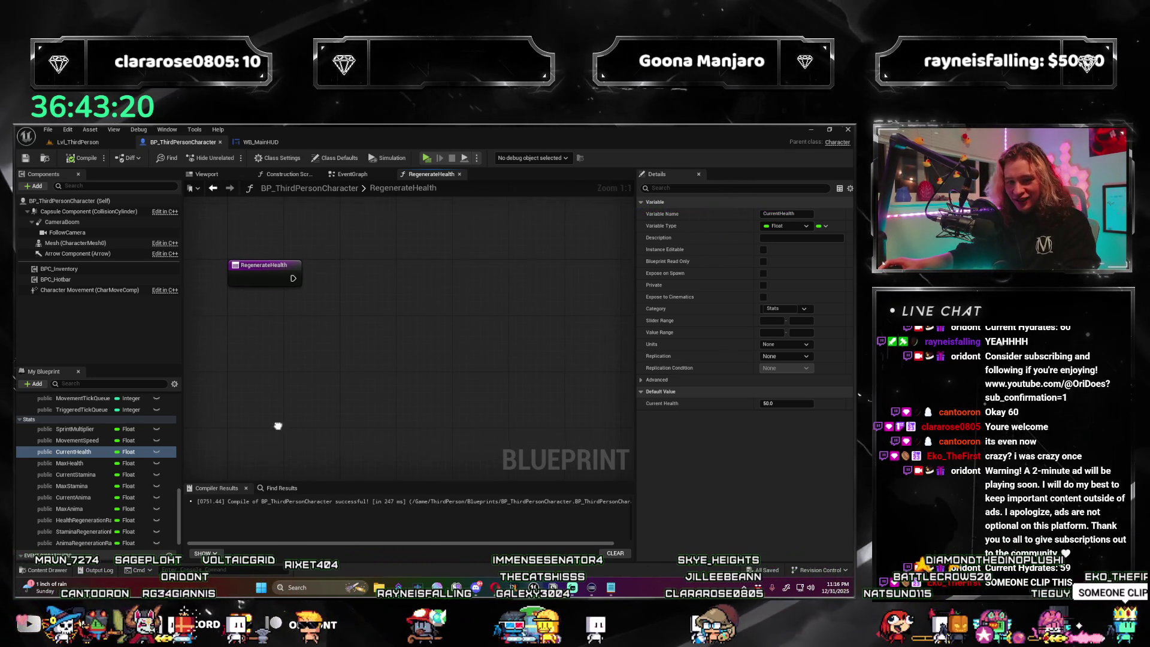
Place Current Stamina and Max Stamina getters and divide them, then check the Notion Stats notes.
{"action": "left_click_drag", "start_coordinate": [278, 426], "coordinate": [277, 436]}
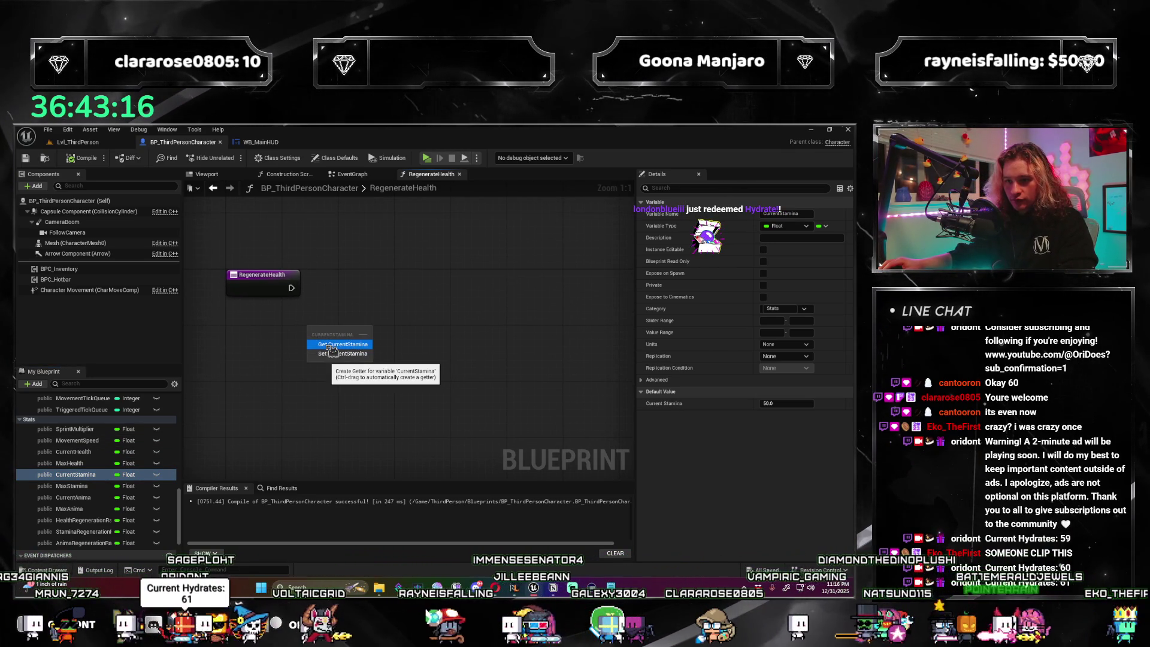
{"action": "left_click", "coordinate": [331, 345]}
{"action": "mouse_move", "coordinate": [71, 486]}
{"action": "left_mouse_down"}
{"action": "mouse_move", "coordinate": [149, 455]}
{"action": "mouse_move", "coordinate": [311, 353]}
{"action": "mouse_move", "coordinate": [400, 334]}
{"action": "left_mouse_up"}
{"action": "type", "text": "+"}
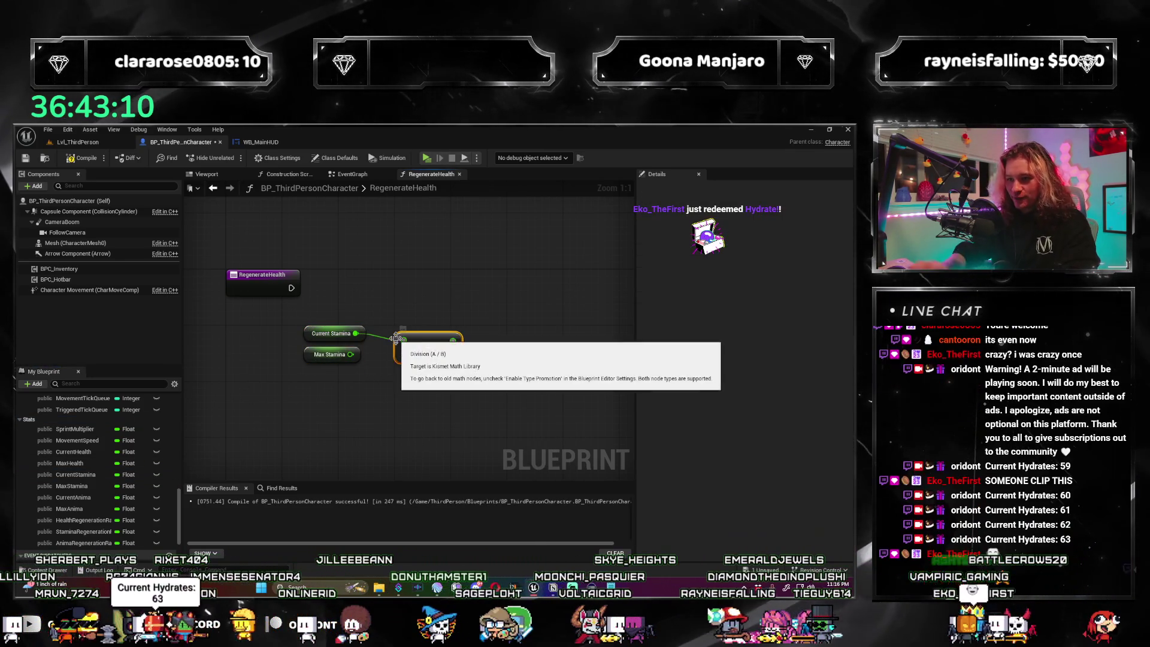
{"action": "key", "text": "Return"}
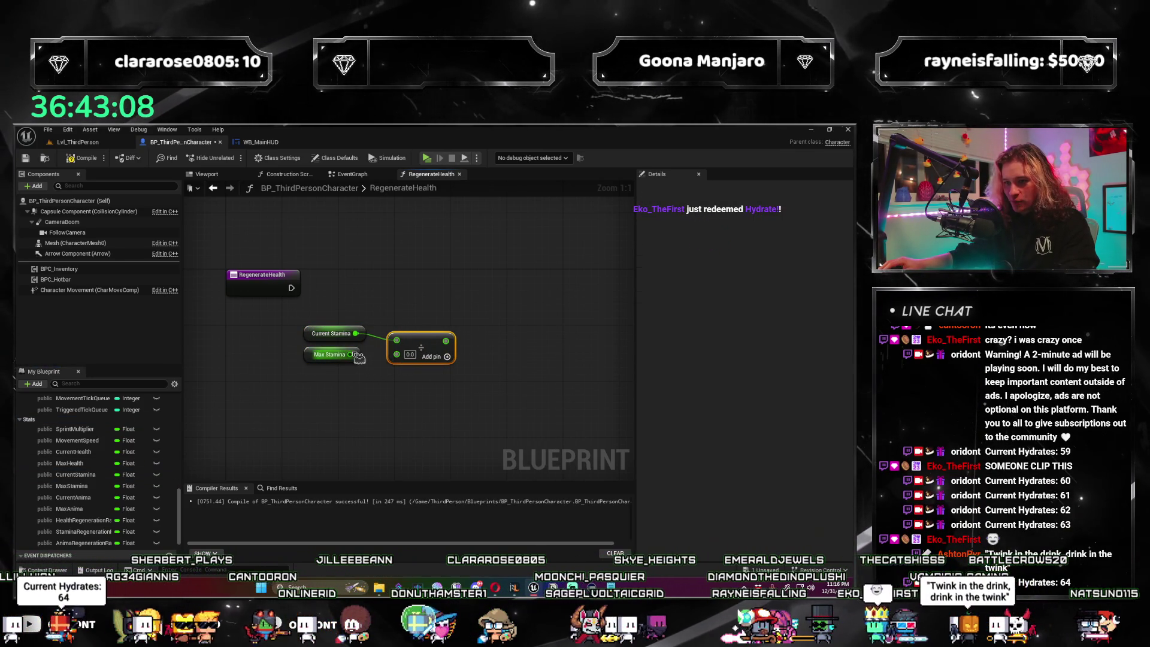
{"action": "mouse_move", "coordinate": [347, 416]}
{"action": "left_mouse_down"}
{"action": "mouse_move", "coordinate": [447, 317]}
{"action": "mouse_move", "coordinate": [372, 327]}
{"action": "mouse_move", "coordinate": [359, 359]}
{"action": "mouse_move", "coordinate": [365, 419]}
{"action": "mouse_move", "coordinate": [329, 329]}
{"action": "left_mouse_up"}
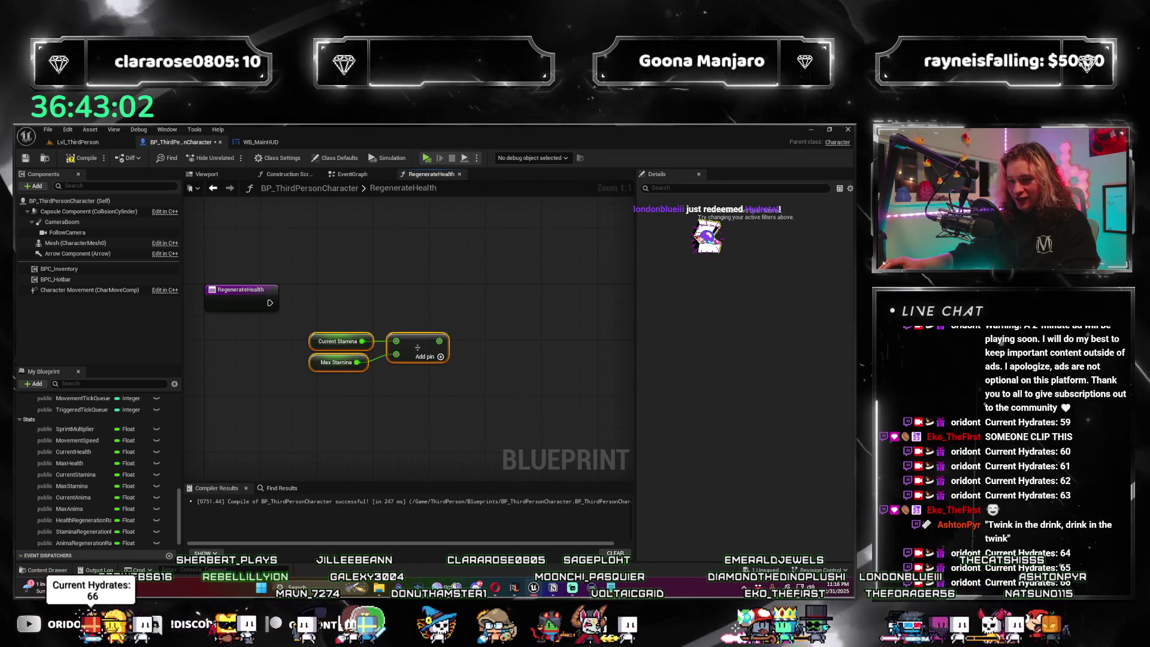
{"action": "key", "text": "alt+Tab"}
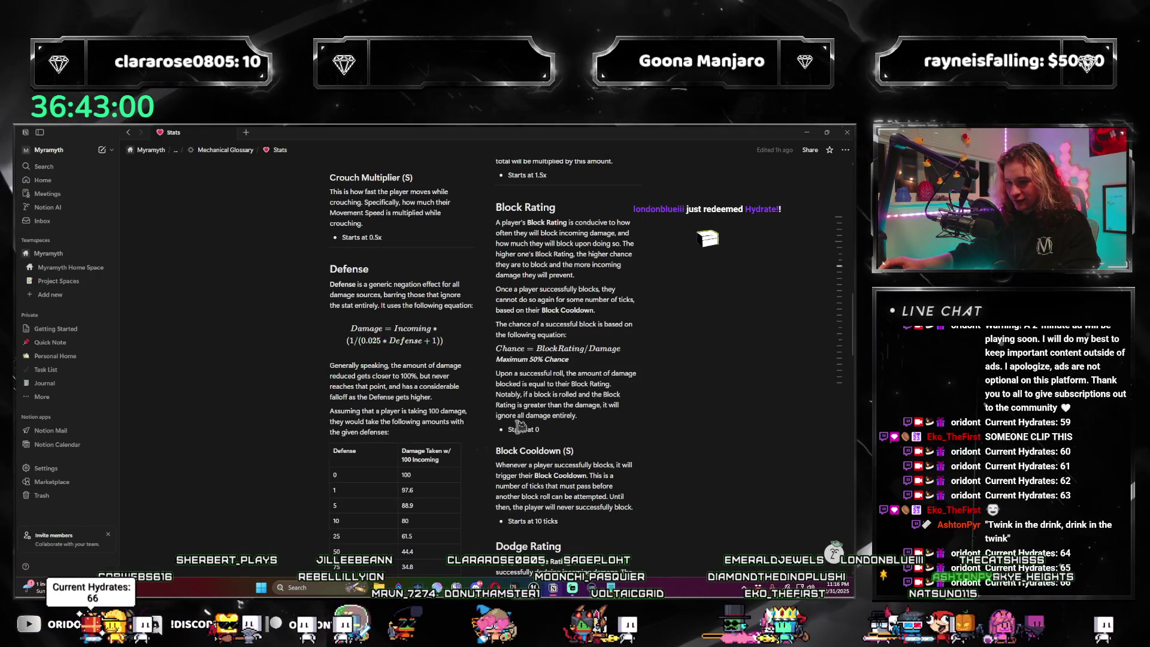
{"action": "scroll", "coordinate": [511, 421], "scroll_direction": "up", "scroll_amount": 4}
{"action": "scroll", "coordinate": [511, 423], "scroll_direction": "down", "scroll_amount": 8}
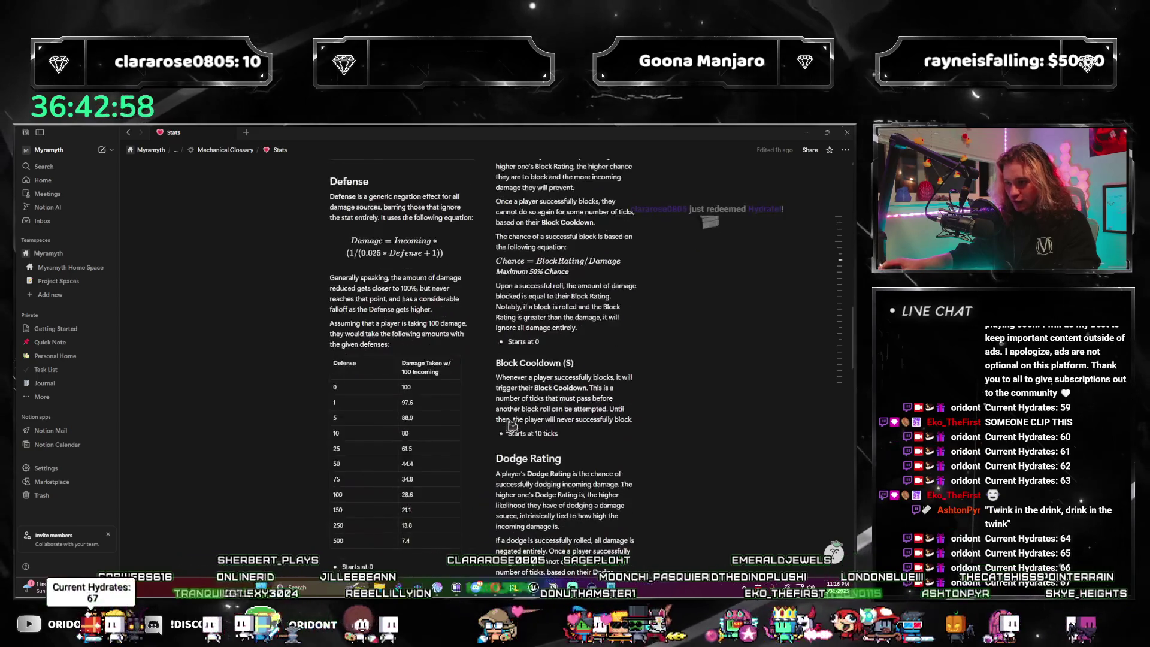
{"action": "scroll", "coordinate": [511, 424], "scroll_direction": "down", "scroll_amount": 5}
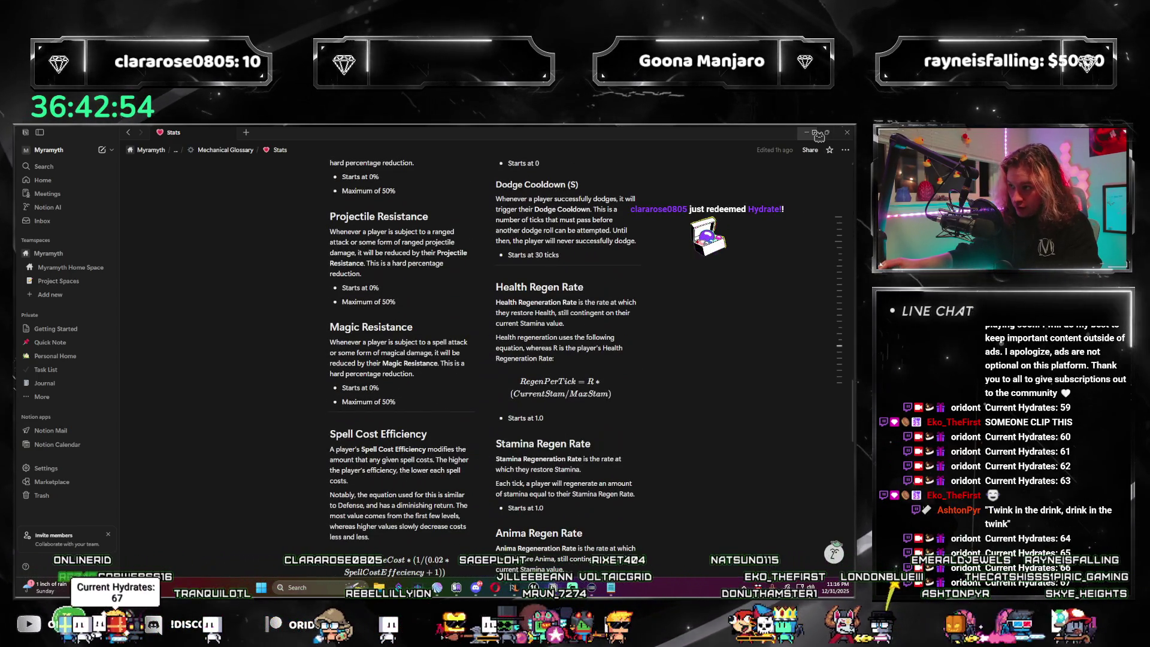
{"action": "key", "text": "alt+Tab"}
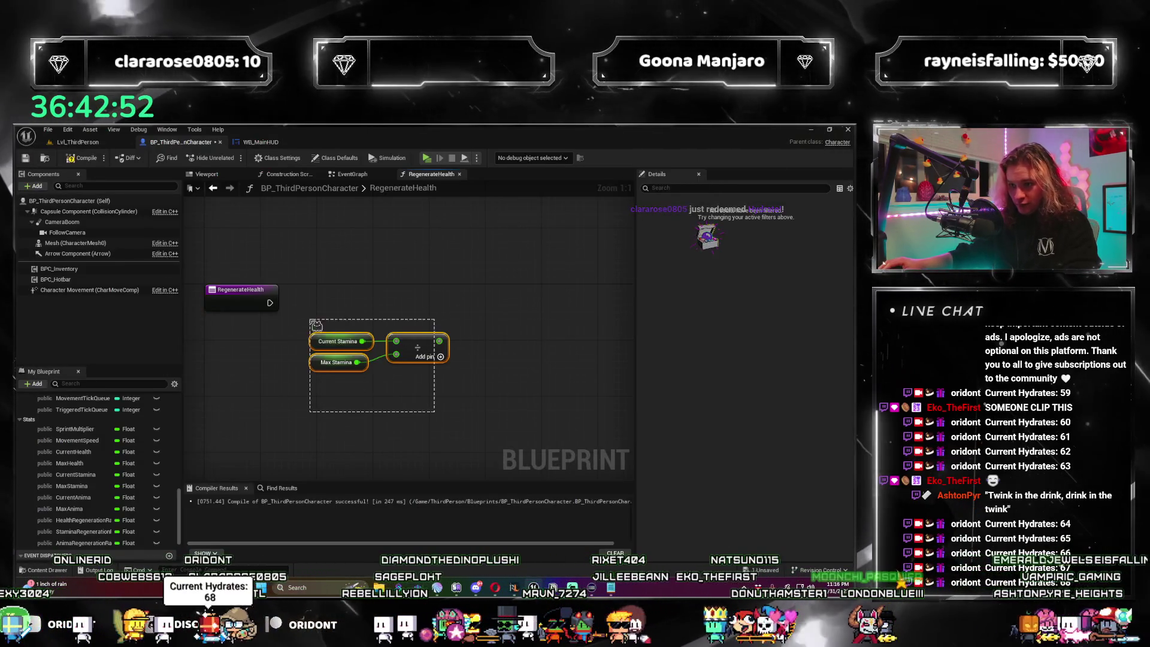
Multiply Health Regeneration Rate by the Current Stamina ÷ Max Stamina result.
{"action": "left_click_drag", "start_coordinate": [425, 347], "coordinate": [426, 368]}
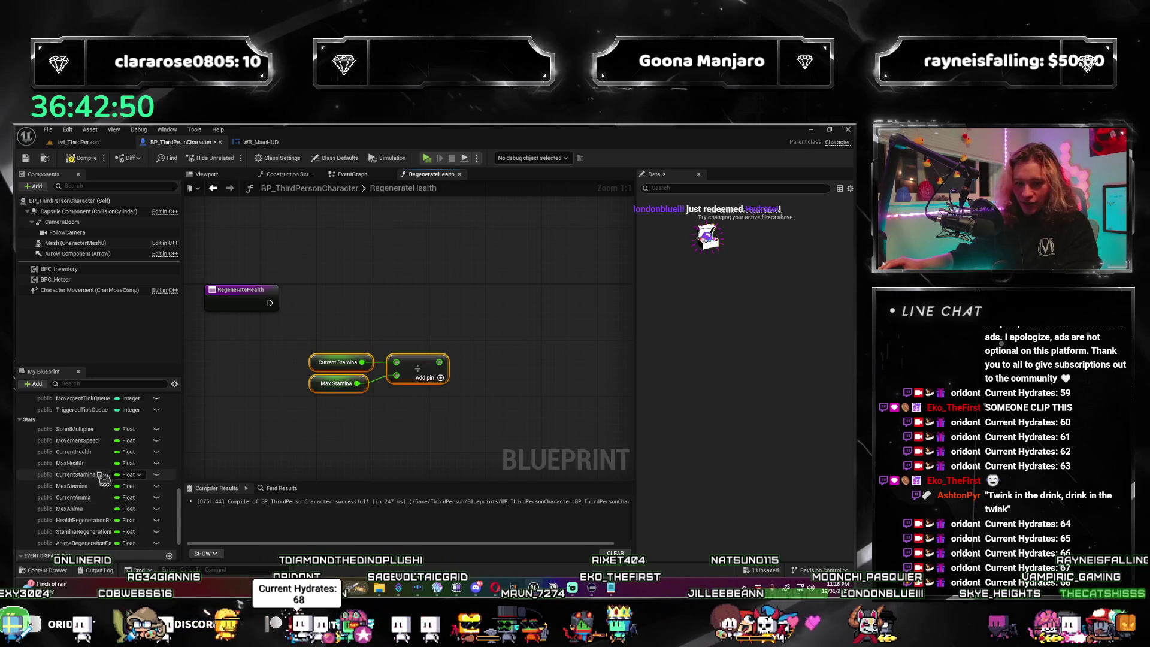
{"action": "scroll", "coordinate": [107, 499], "scroll_direction": "down", "scroll_amount": 2}
{"action": "mouse_move", "coordinate": [124, 488]}
{"action": "left_mouse_down"}
{"action": "mouse_move", "coordinate": [239, 413]}
{"action": "mouse_move", "coordinate": [322, 337]}
{"action": "mouse_move", "coordinate": [440, 356]}
{"action": "left_mouse_up"}
{"action": "left_click_drag", "start_coordinate": [520, 342], "coordinate": [521, 344]}
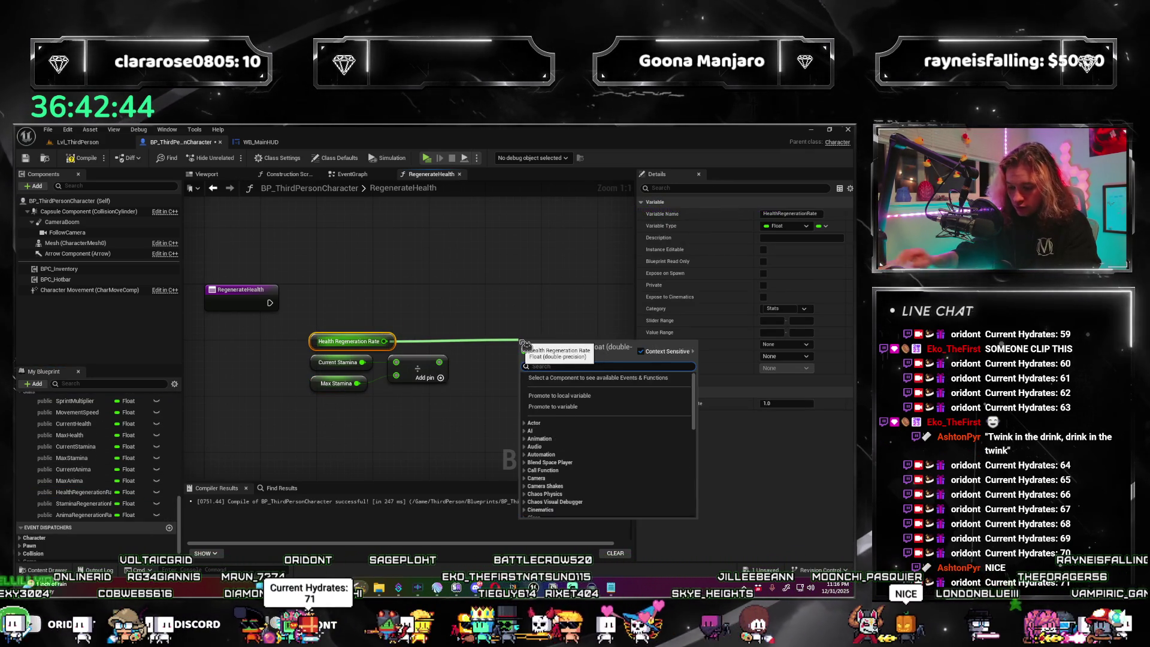
{"action": "type", "text": "*"}
{"action": "key", "text": "Return"}
{"action": "left_click_drag", "start_coordinate": [441, 362], "coordinate": [522, 355]}
{"action": "mouse_move", "coordinate": [547, 341]}
{"action": "left_mouse_down"}
{"action": "mouse_move", "coordinate": [499, 341]}
{"action": "mouse_move", "coordinate": [516, 327]}
{"action": "left_mouse_up"}
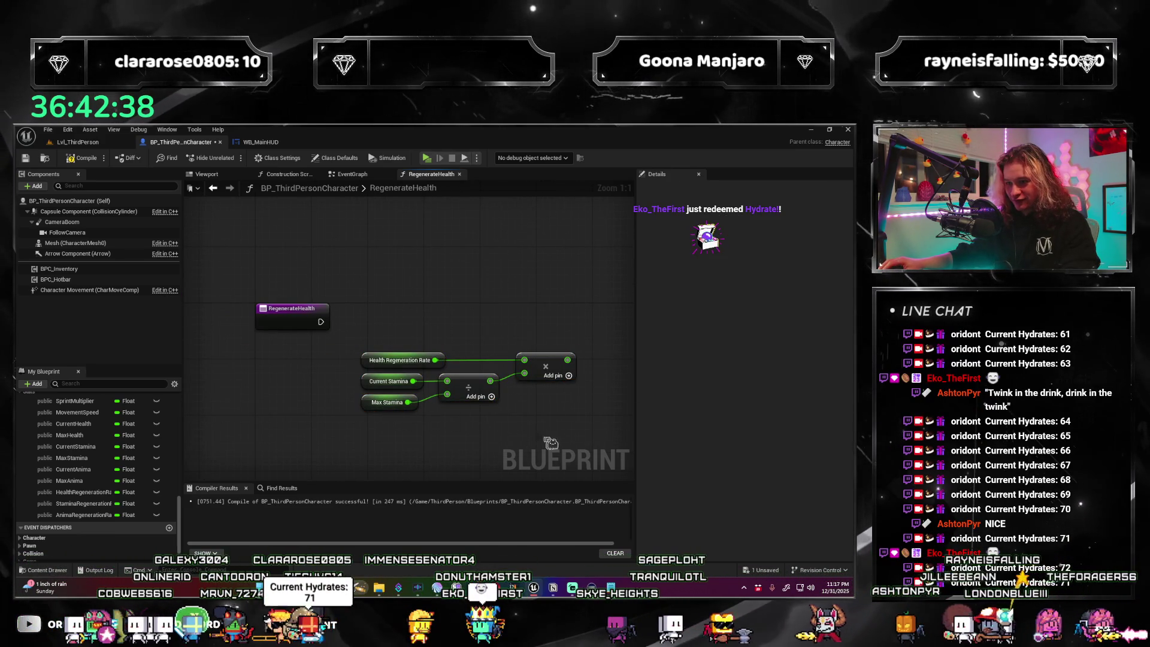
{"action": "mouse_move", "coordinate": [391, 370]}
{"action": "left_mouse_down"}
{"action": "mouse_move", "coordinate": [391, 336]}
{"action": "mouse_move", "coordinate": [330, 317]}
{"action": "left_mouse_up"}
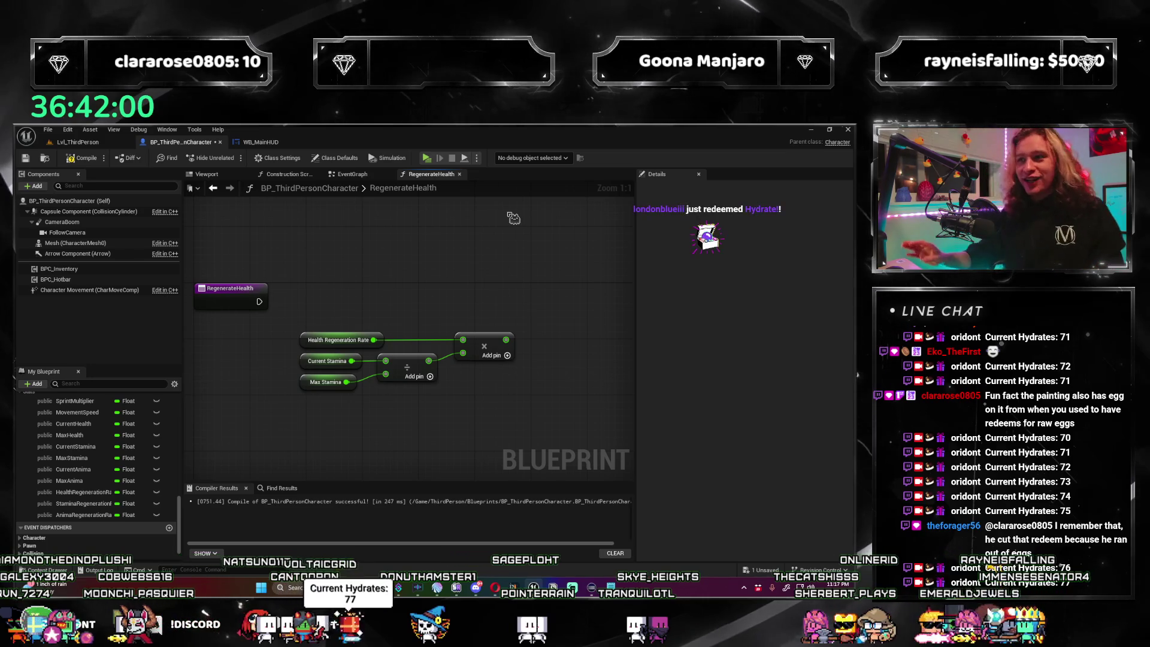
Frame the regeneration nodes and pull a wire off the multiply result to list float actions.
{"action": "left_click_drag", "start_coordinate": [428, 249], "coordinate": [408, 301]}
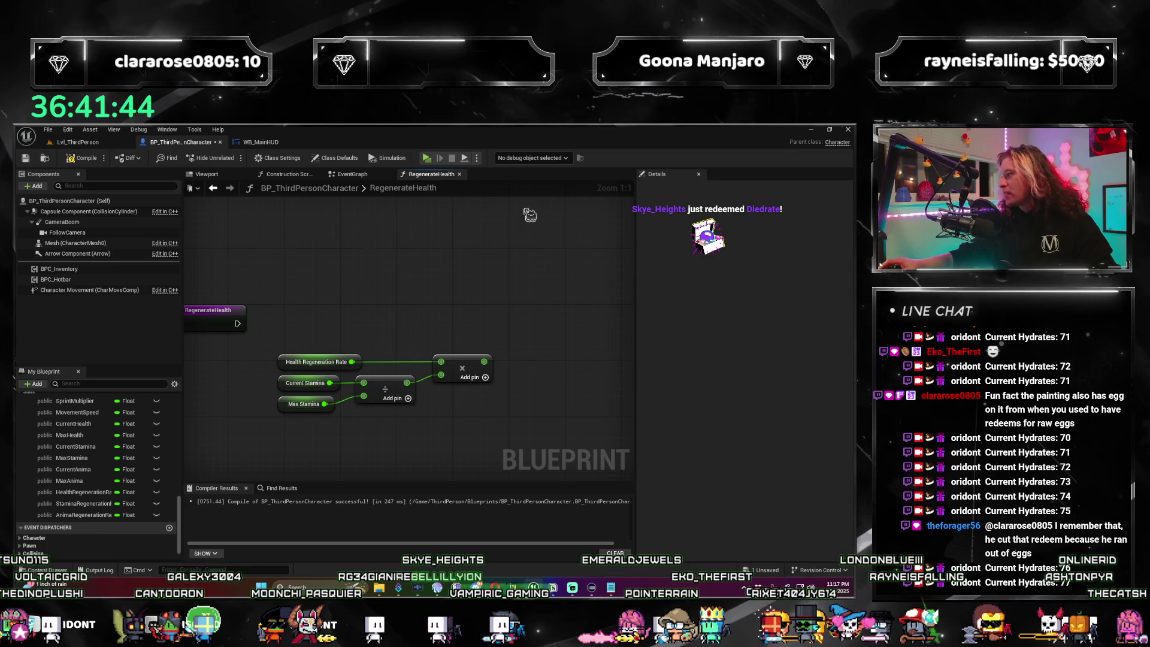
{"action": "scroll", "coordinate": [474, 257], "scroll_direction": "down", "scroll_amount": 1}
{"action": "scroll", "coordinate": [465, 264], "scroll_direction": "up", "scroll_amount": 1}
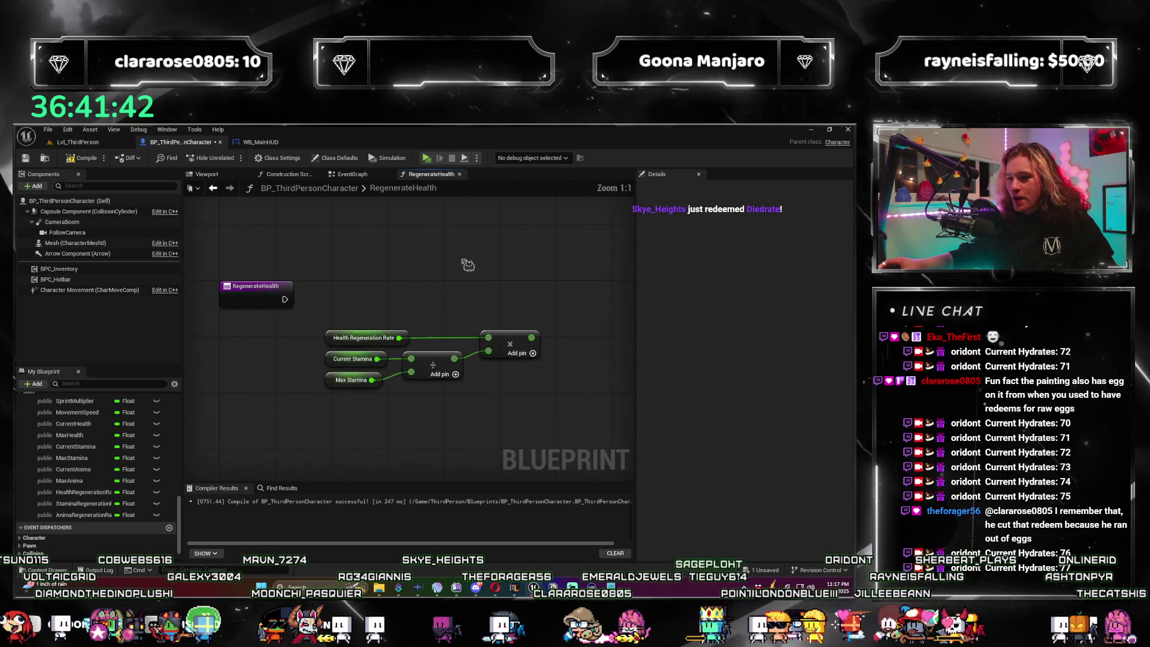
{"action": "left_click_drag", "start_coordinate": [481, 218], "coordinate": [431, 268]}
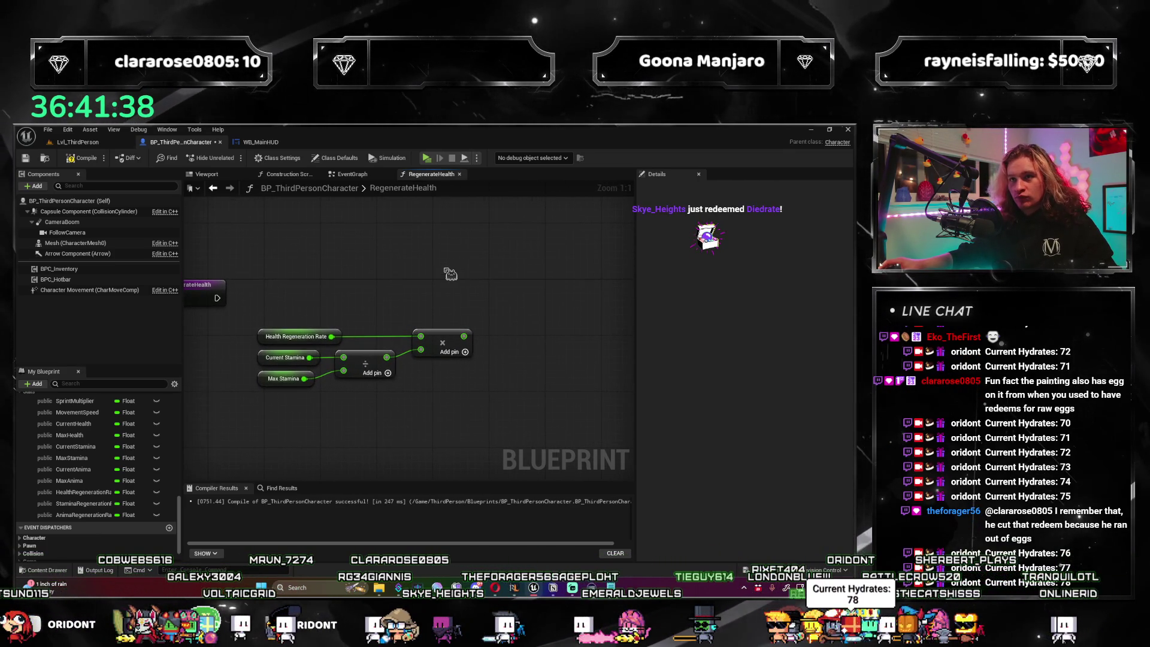
{"action": "scroll", "coordinate": [446, 263], "scroll_direction": "down", "scroll_amount": 1}
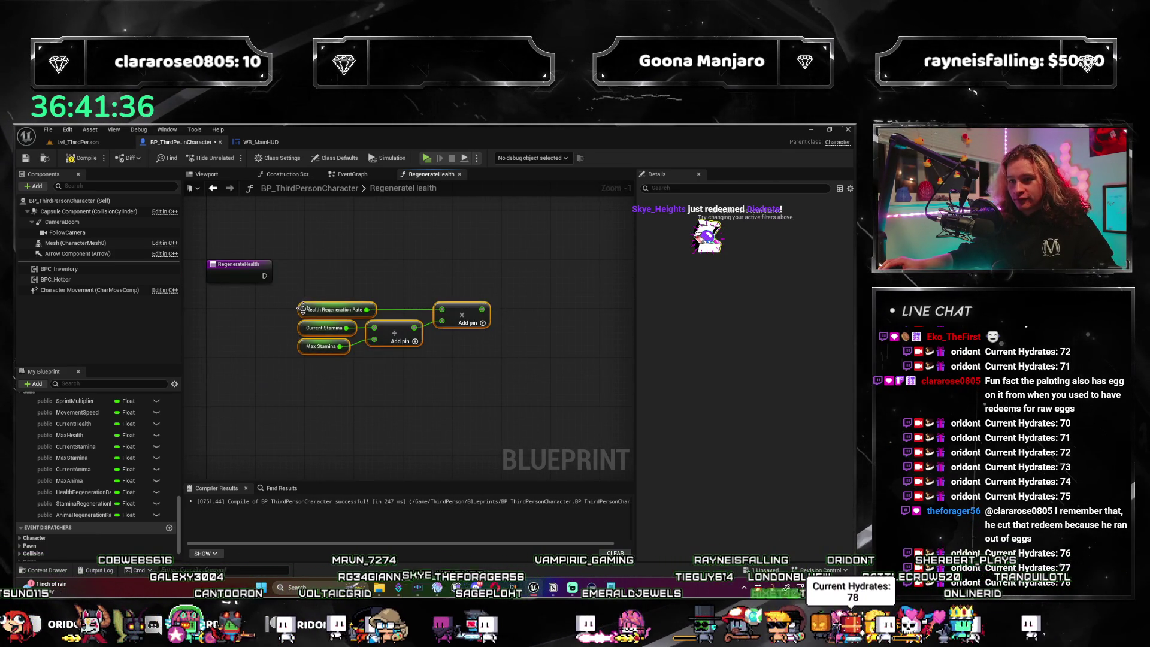
{"action": "mouse_move", "coordinate": [326, 285]}
{"action": "left_mouse_down"}
{"action": "mouse_move", "coordinate": [301, 257]}
{"action": "mouse_move", "coordinate": [418, 267]}
{"action": "mouse_move", "coordinate": [407, 268]}
{"action": "mouse_move", "coordinate": [393, 218]}
{"action": "mouse_move", "coordinate": [349, 228]}
{"action": "left_mouse_up"}
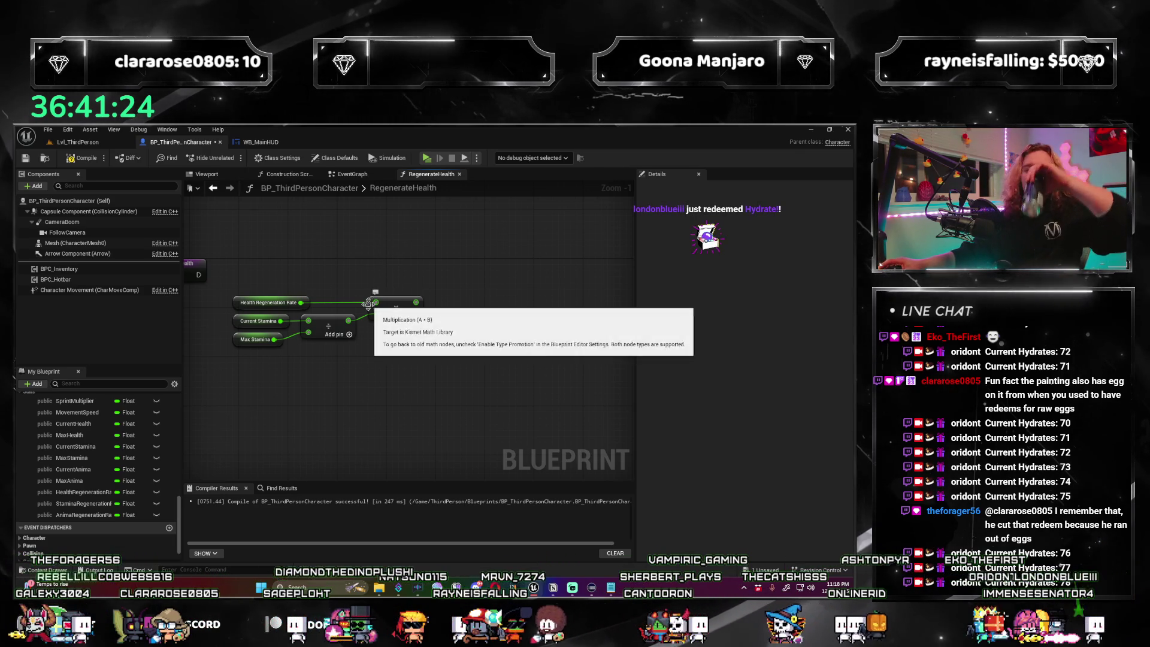
{"action": "mouse_move", "coordinate": [461, 272]}
{"action": "left_mouse_down"}
{"action": "mouse_move", "coordinate": [463, 227]}
{"action": "mouse_move", "coordinate": [504, 309]}
{"action": "left_mouse_up"}
{"action": "mouse_move", "coordinate": [596, 239]}
{"action": "left_mouse_down"}
{"action": "mouse_move", "coordinate": [588, 270]}
{"action": "mouse_move", "coordinate": [486, 254]}
{"action": "mouse_move", "coordinate": [537, 257]}
{"action": "left_mouse_up"}
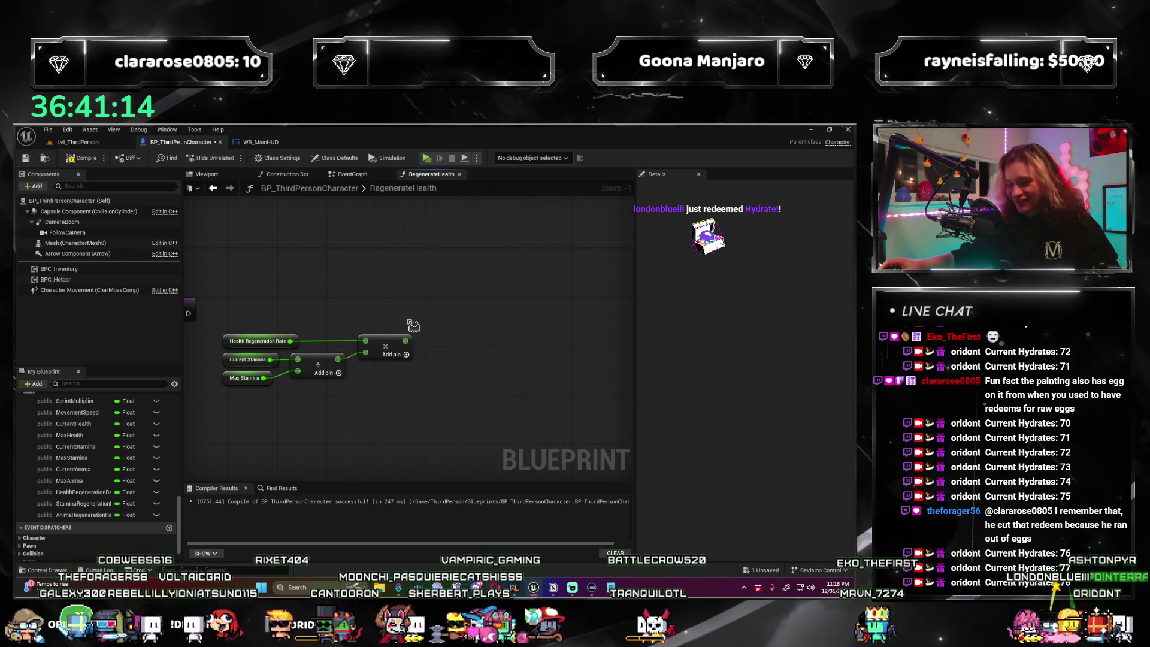
{"action": "mouse_move", "coordinate": [441, 308]}
{"action": "left_mouse_down"}
{"action": "mouse_move", "coordinate": [527, 294]}
{"action": "mouse_move", "coordinate": [480, 303]}
{"action": "mouse_move", "coordinate": [461, 297]}
{"action": "mouse_move", "coordinate": [473, 277]}
{"action": "mouse_move", "coordinate": [459, 273]}
{"action": "left_mouse_up"}
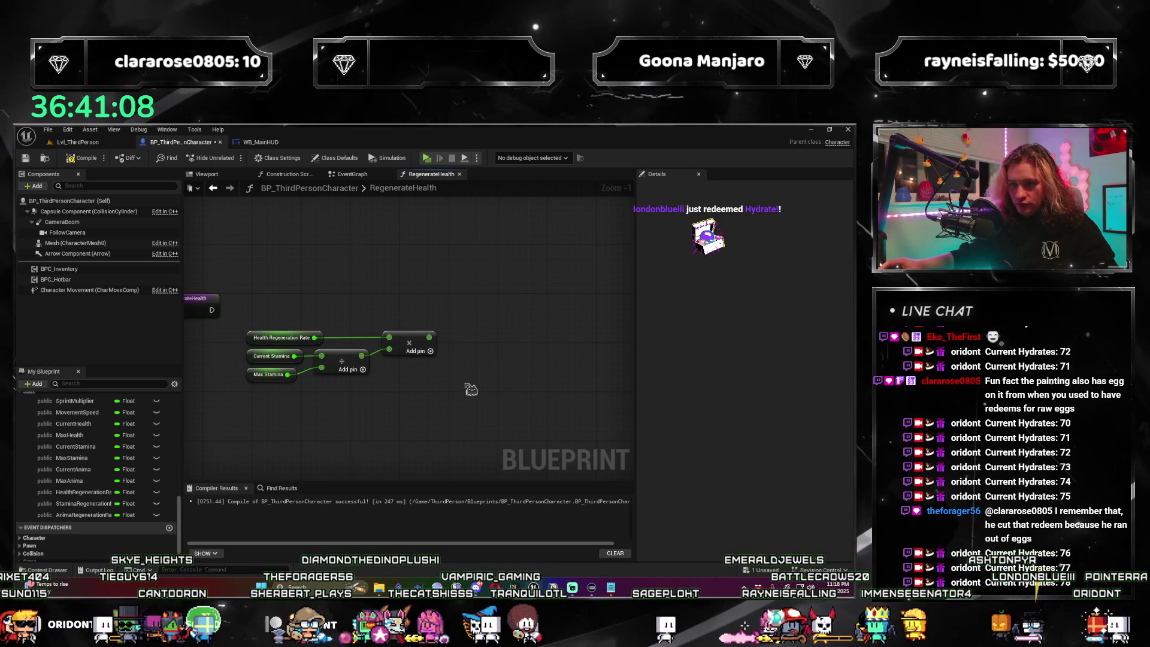
{"action": "left_click_drag", "start_coordinate": [461, 341], "coordinate": [493, 346]}
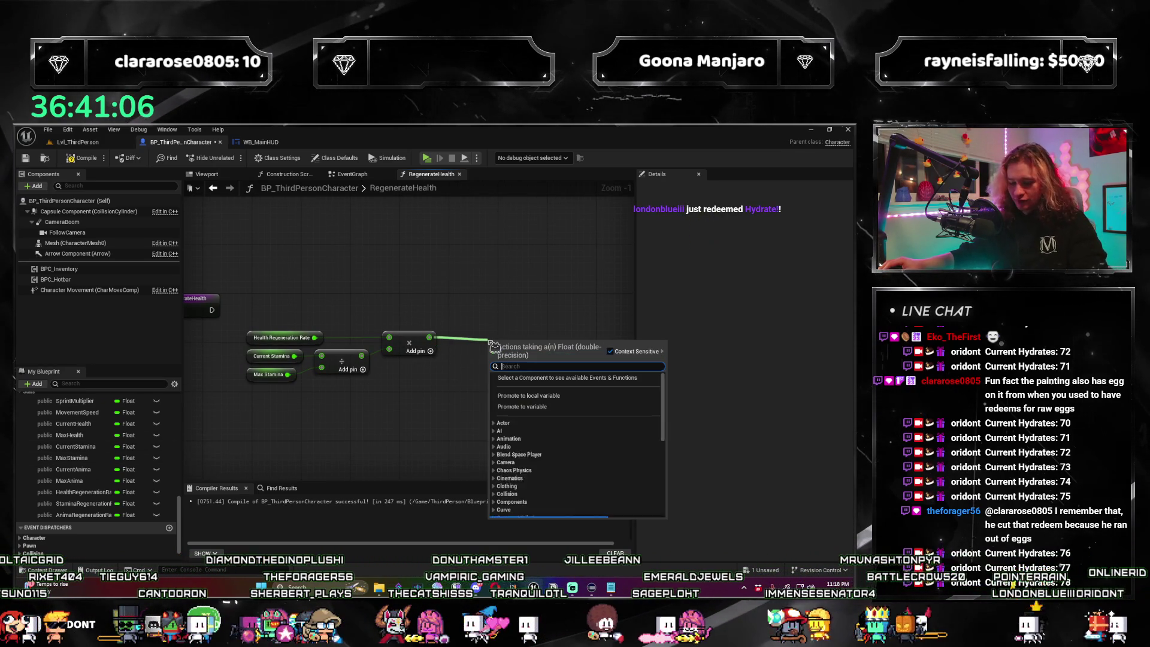
Add a Float > comparison node on the multiply result and compile the blueprint.
{"action": "type", "text": ">"}
{"action": "key", "text": "Return"}
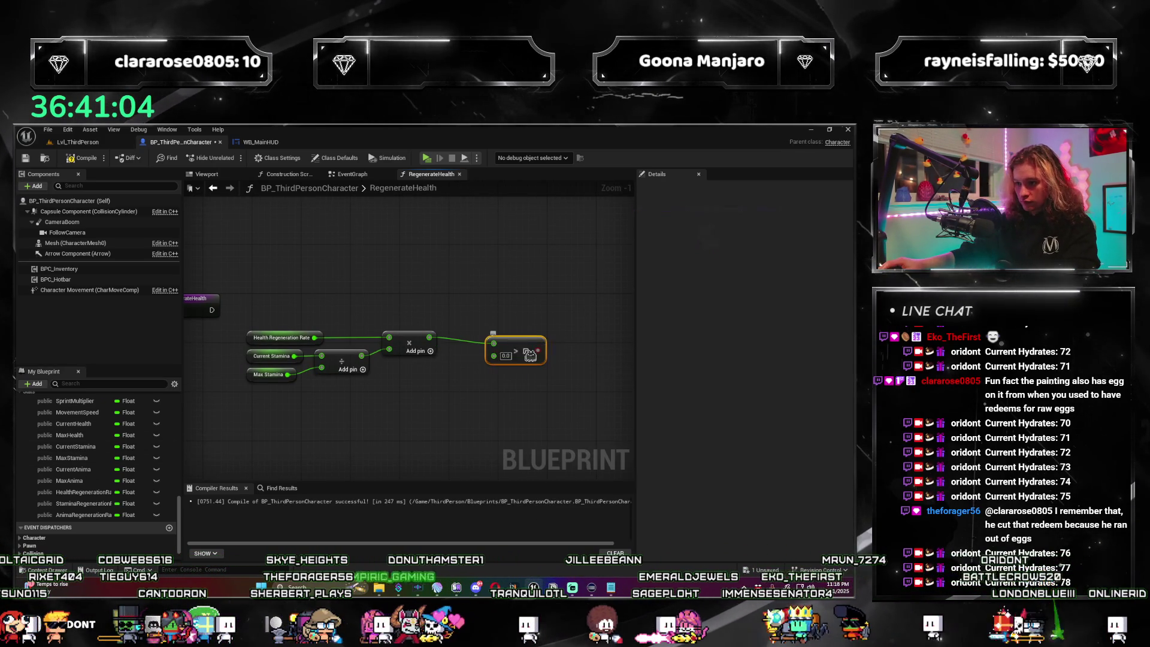
{"action": "left_click_drag", "start_coordinate": [490, 289], "coordinate": [400, 301]}
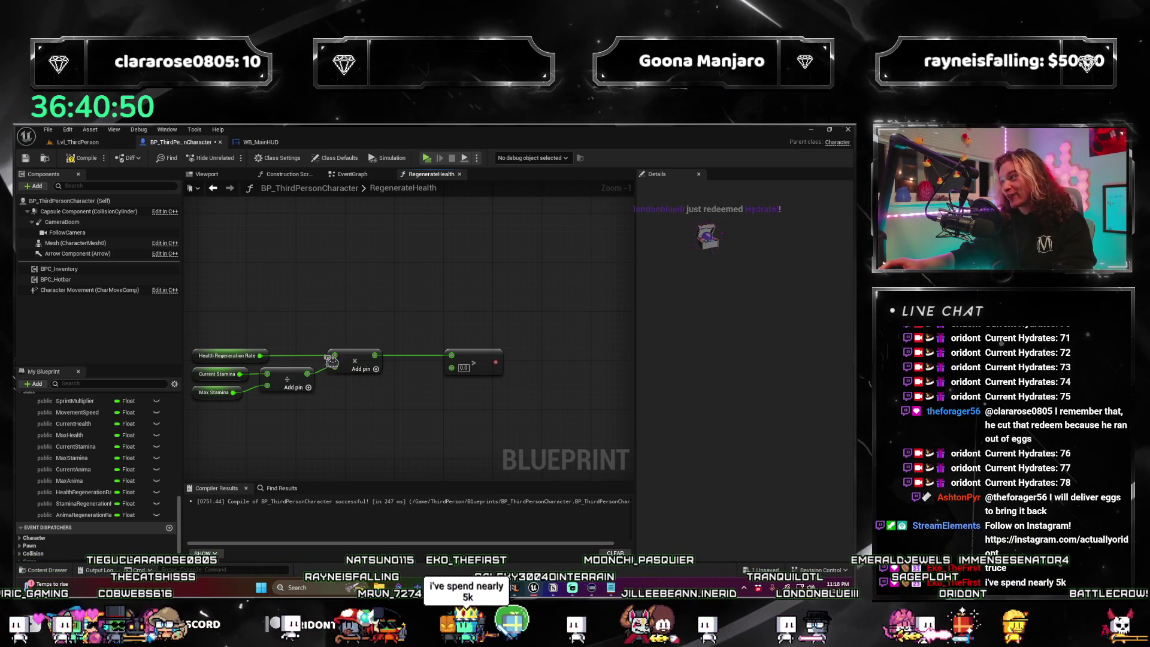
{"action": "left_click_drag", "start_coordinate": [357, 275], "coordinate": [371, 246]}
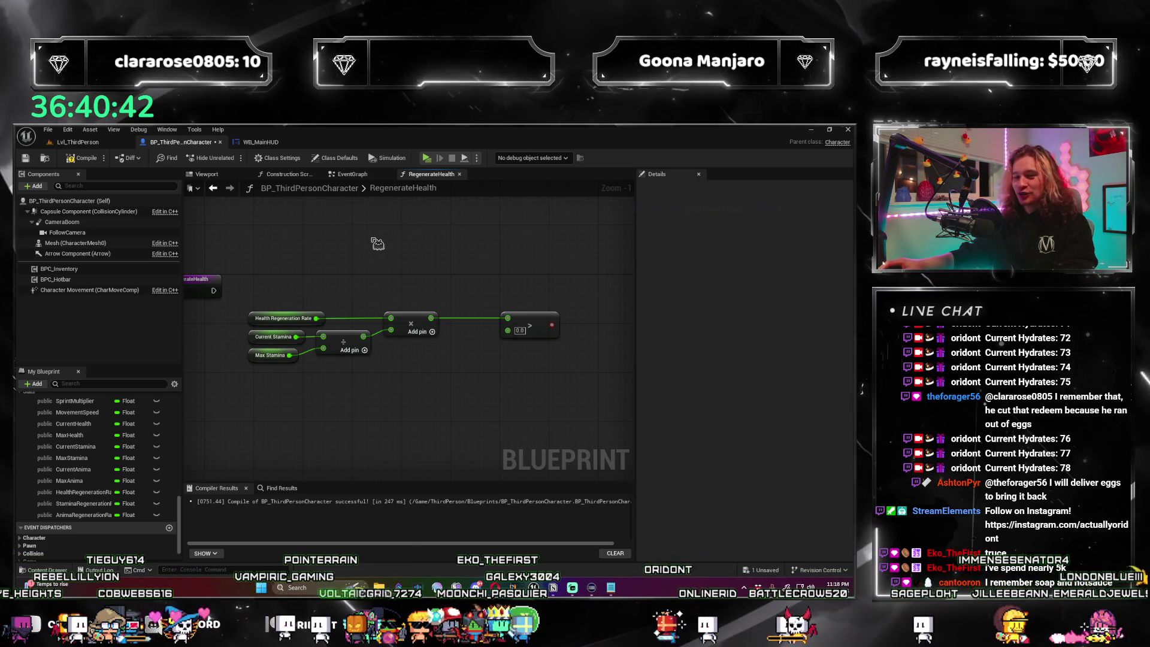
{"action": "left_click_drag", "start_coordinate": [377, 243], "coordinate": [374, 245]}
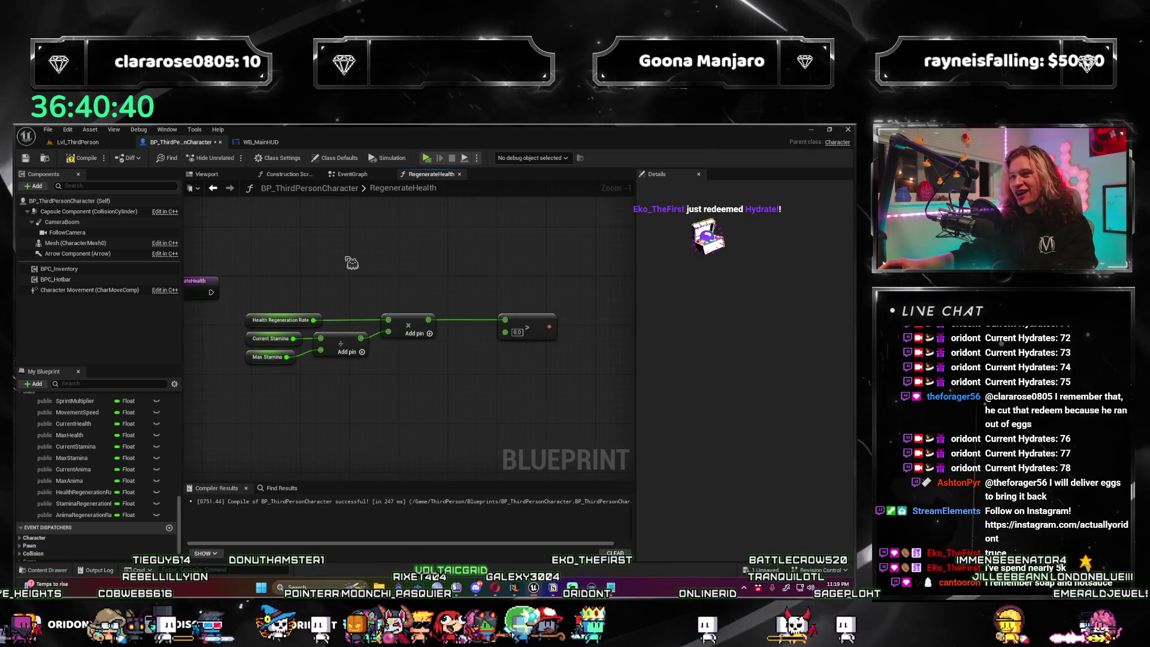
{"action": "mouse_move", "coordinate": [412, 276]}
{"action": "left_mouse_down"}
{"action": "mouse_move", "coordinate": [437, 246]}
{"action": "mouse_move", "coordinate": [416, 273]}
{"action": "left_mouse_up"}
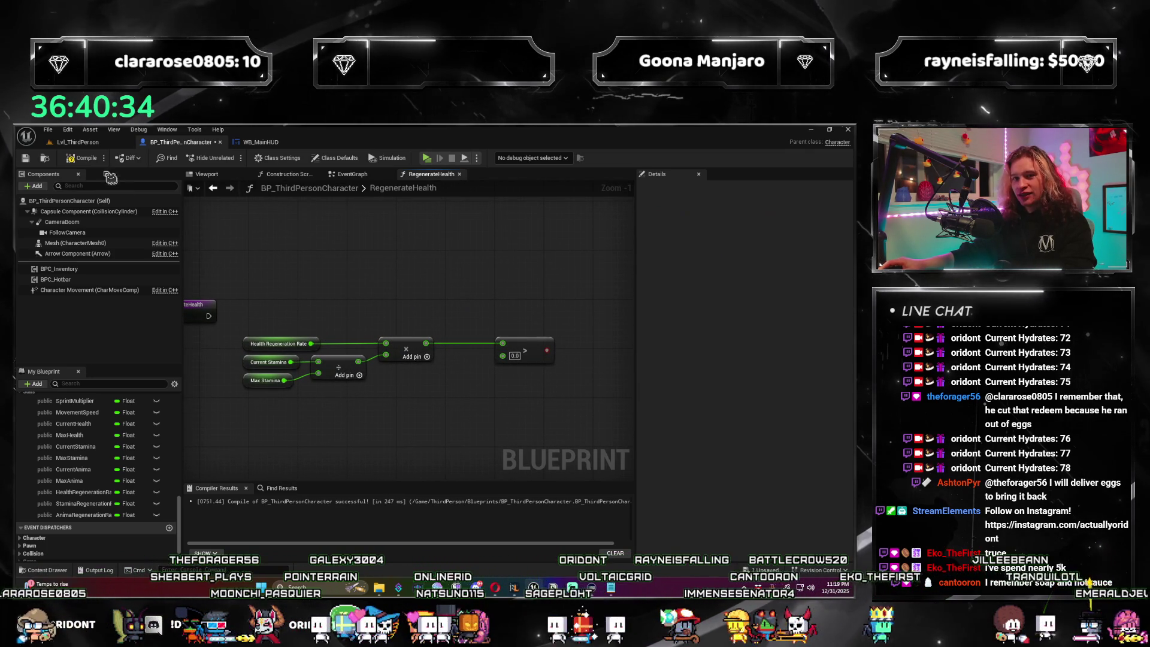
{"action": "left_click", "coordinate": [84, 158]}
Frame the entry node, box-select the regeneration nodes, and drag Current Health in.
{"action": "left_click_drag", "start_coordinate": [375, 277], "coordinate": [360, 272]}
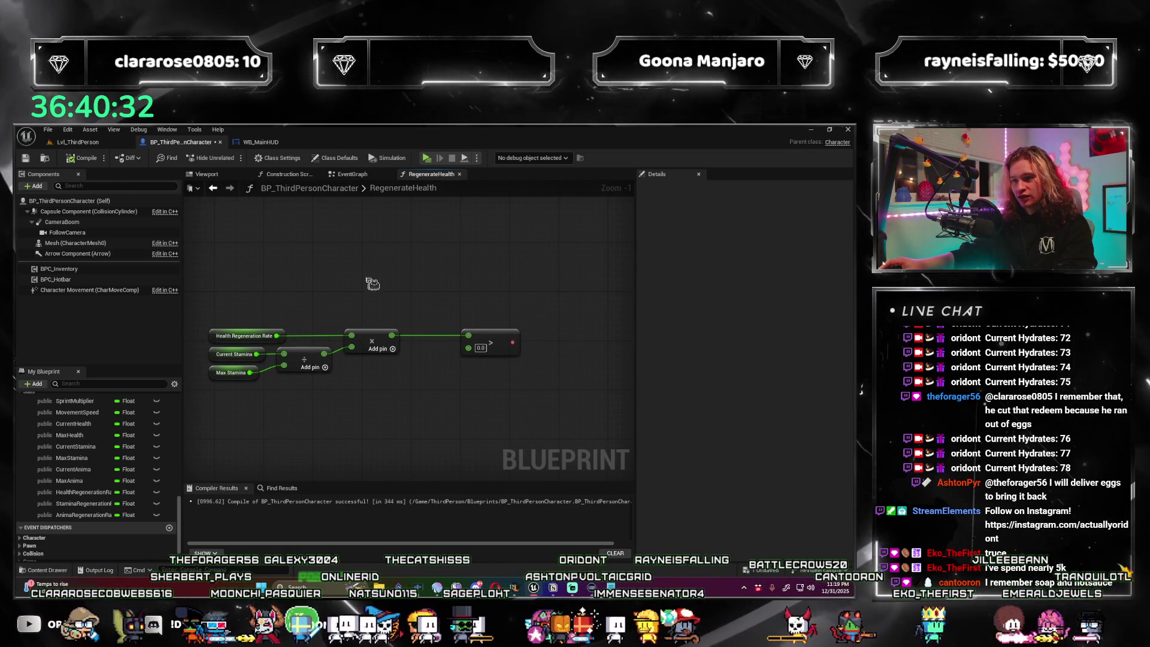
{"action": "left_click_drag", "start_coordinate": [477, 316], "coordinate": [374, 261]}
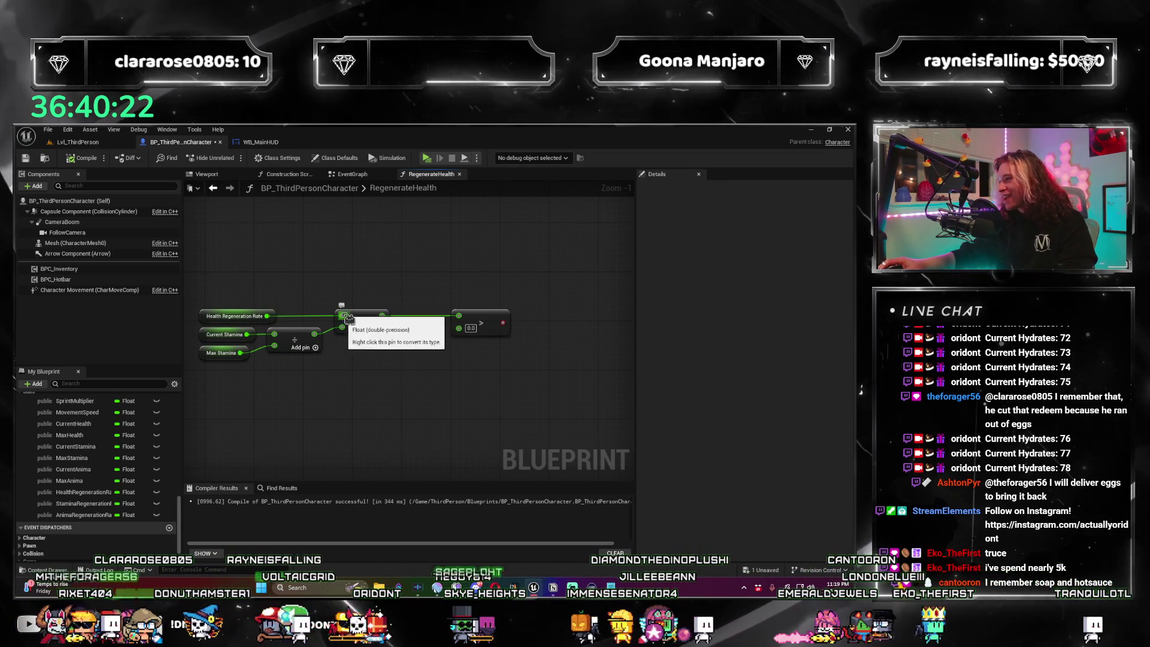
{"action": "left_click_drag", "start_coordinate": [365, 358], "coordinate": [420, 360]}
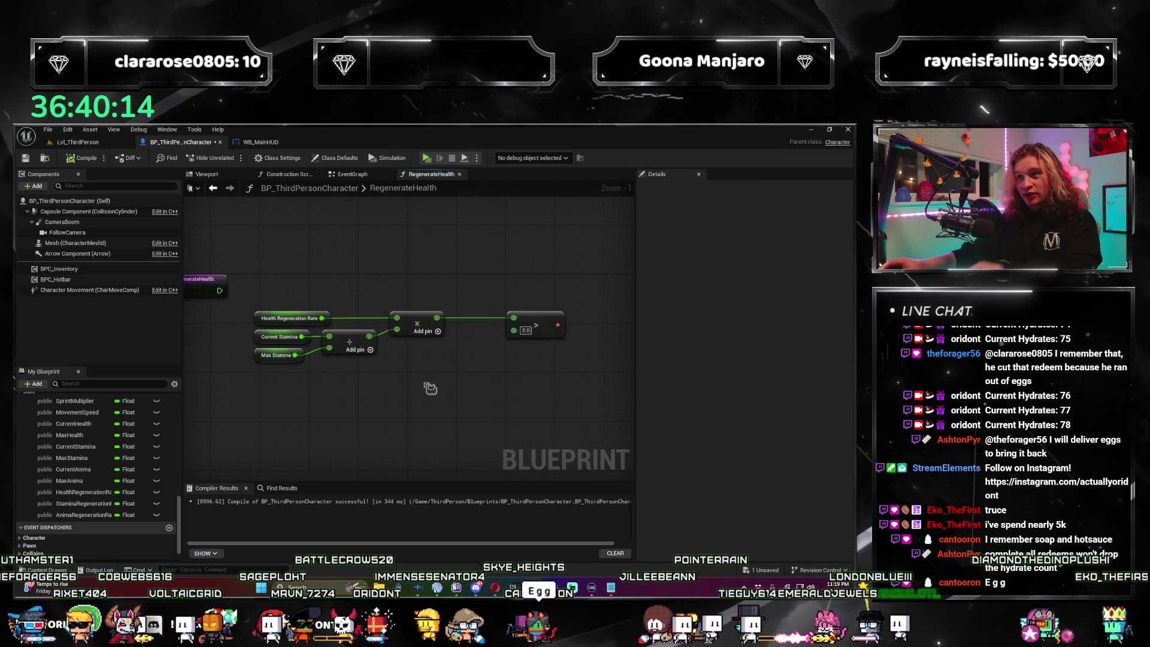
{"action": "left_click_drag", "start_coordinate": [431, 389], "coordinate": [432, 398]}
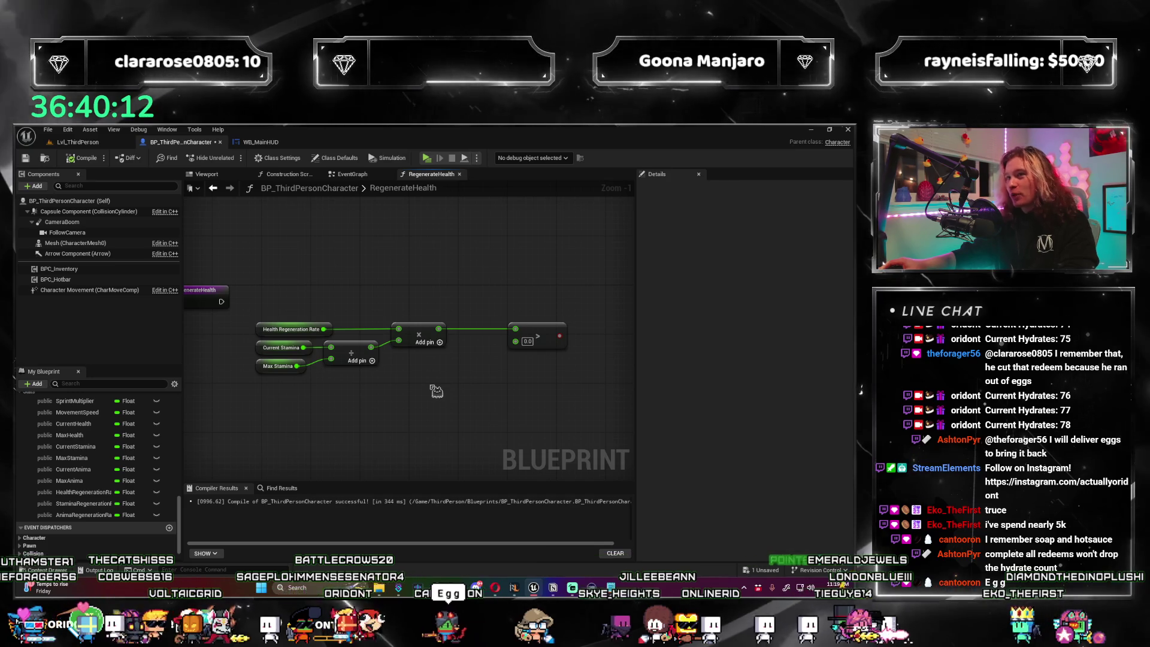
{"action": "mouse_move", "coordinate": [442, 402]}
{"action": "left_mouse_down"}
{"action": "mouse_move", "coordinate": [439, 354]}
{"action": "mouse_move", "coordinate": [465, 331]}
{"action": "mouse_move", "coordinate": [411, 367]}
{"action": "mouse_move", "coordinate": [410, 412]}
{"action": "mouse_move", "coordinate": [499, 401]}
{"action": "mouse_move", "coordinate": [403, 401]}
{"action": "left_mouse_up"}
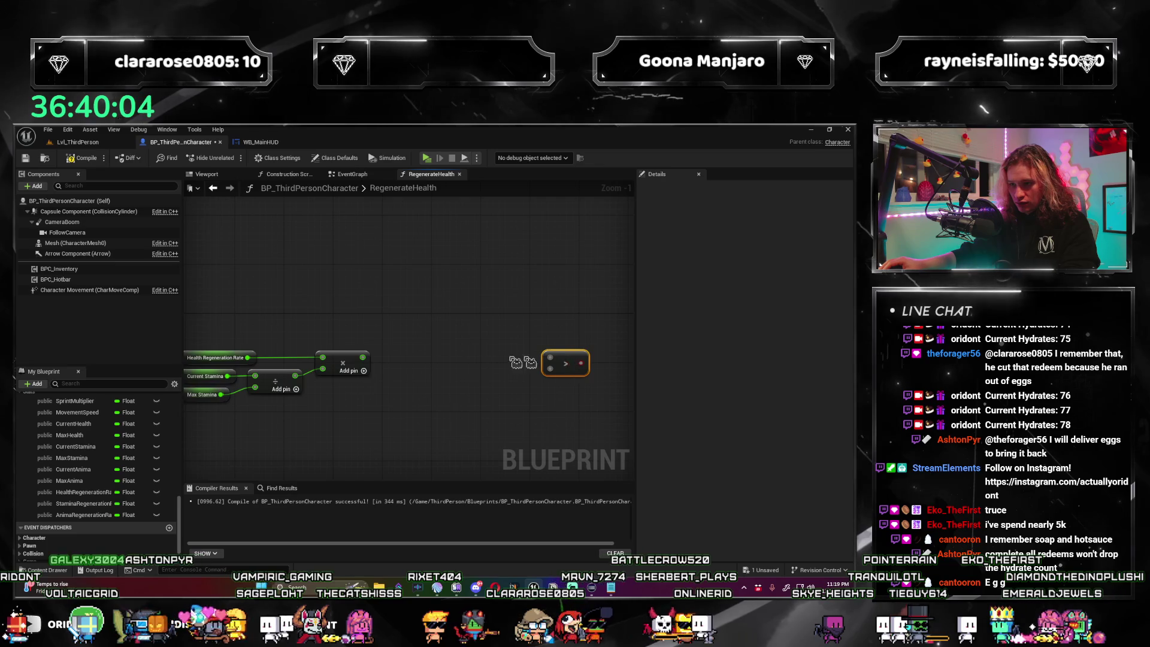
{"action": "left_click_drag", "start_coordinate": [523, 362], "coordinate": [622, 365]}
{"action": "left_click_drag", "start_coordinate": [473, 405], "coordinate": [296, 366]}
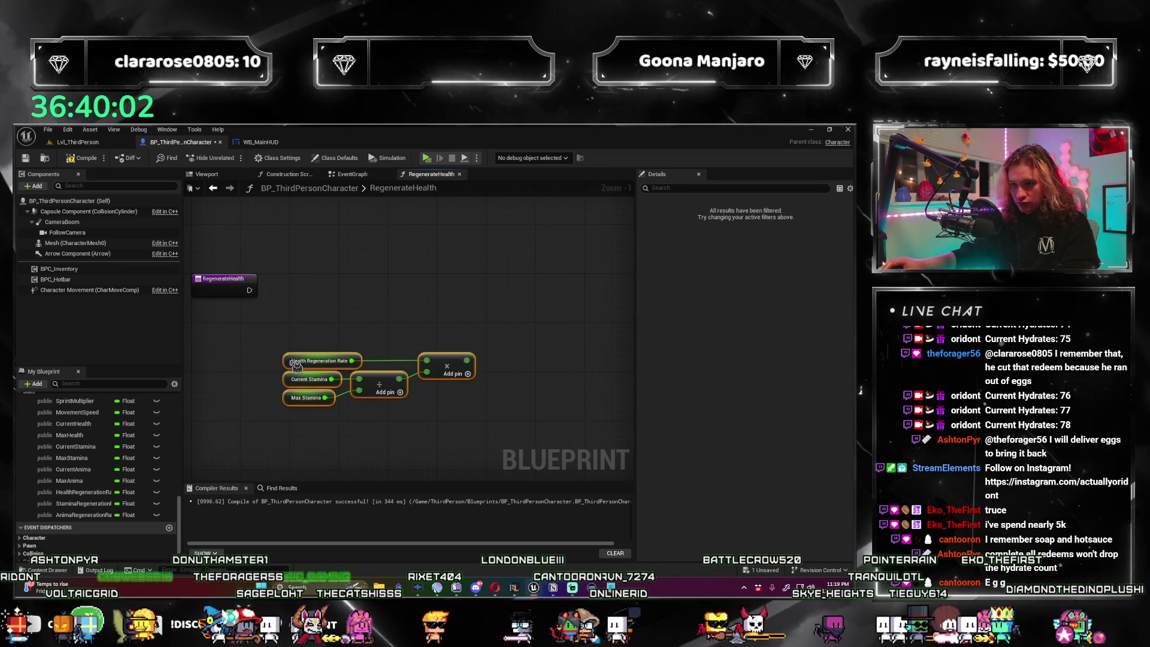
{"action": "mouse_move", "coordinate": [73, 424]}
{"action": "left_mouse_down"}
{"action": "mouse_move", "coordinate": [310, 356]}
{"action": "mouse_move", "coordinate": [538, 342]}
{"action": "left_mouse_up"}
Add a Current Health getter to an add node and wire the regeneration amount into it.
{"action": "left_click", "coordinate": [310, 350]}
{"action": "type", "text": "+"}
{"action": "key", "text": "Return"}
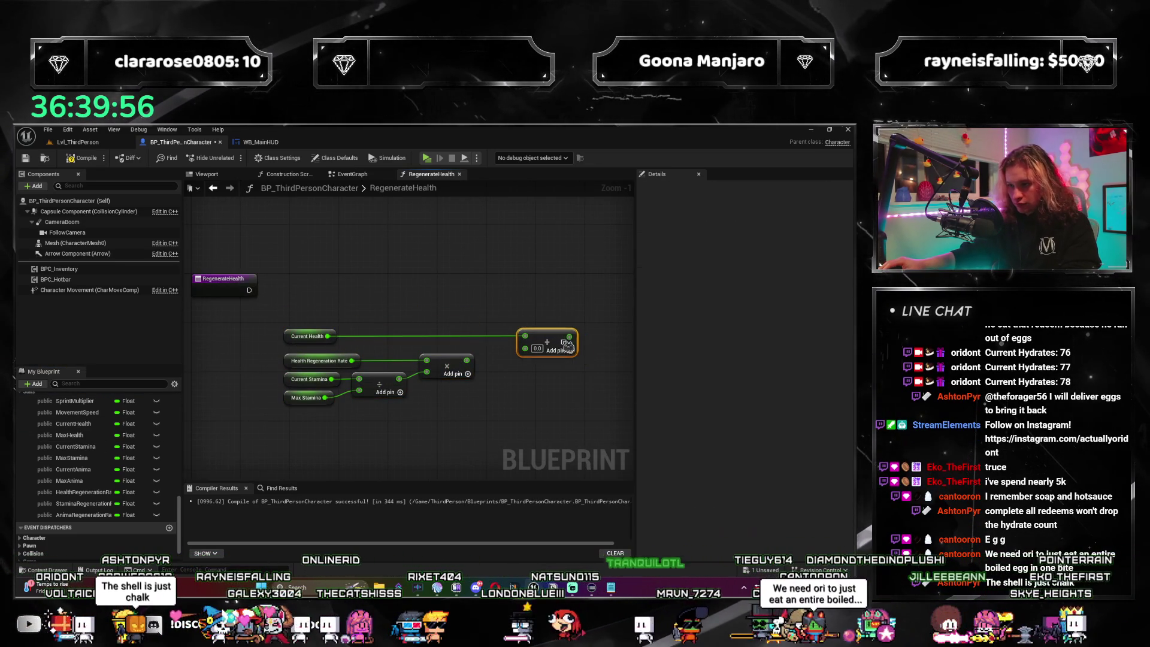
{"action": "right_click", "coordinate": [539, 360]}
{"action": "left_click_drag", "start_coordinate": [518, 359], "coordinate": [480, 357]}
Compare the sum against Max Health with a greater-than node and pull a wire from the result.
{"action": "type", "text": ">"}
{"action": "key", "text": "Return"}
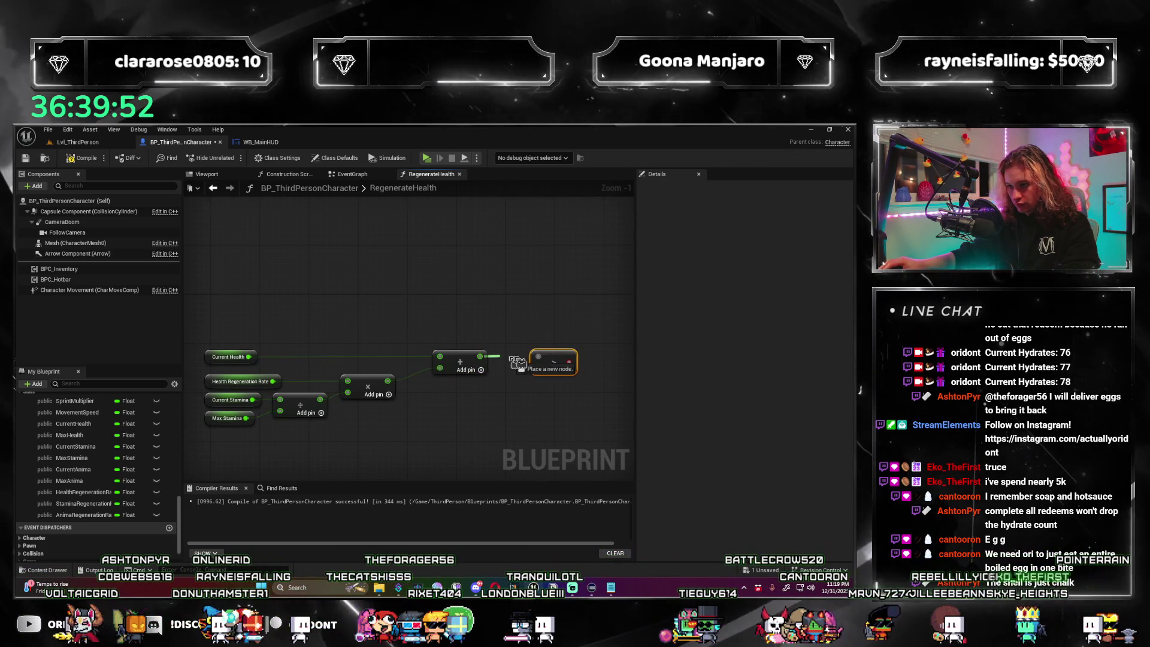
{"action": "left_click", "coordinate": [593, 389]}
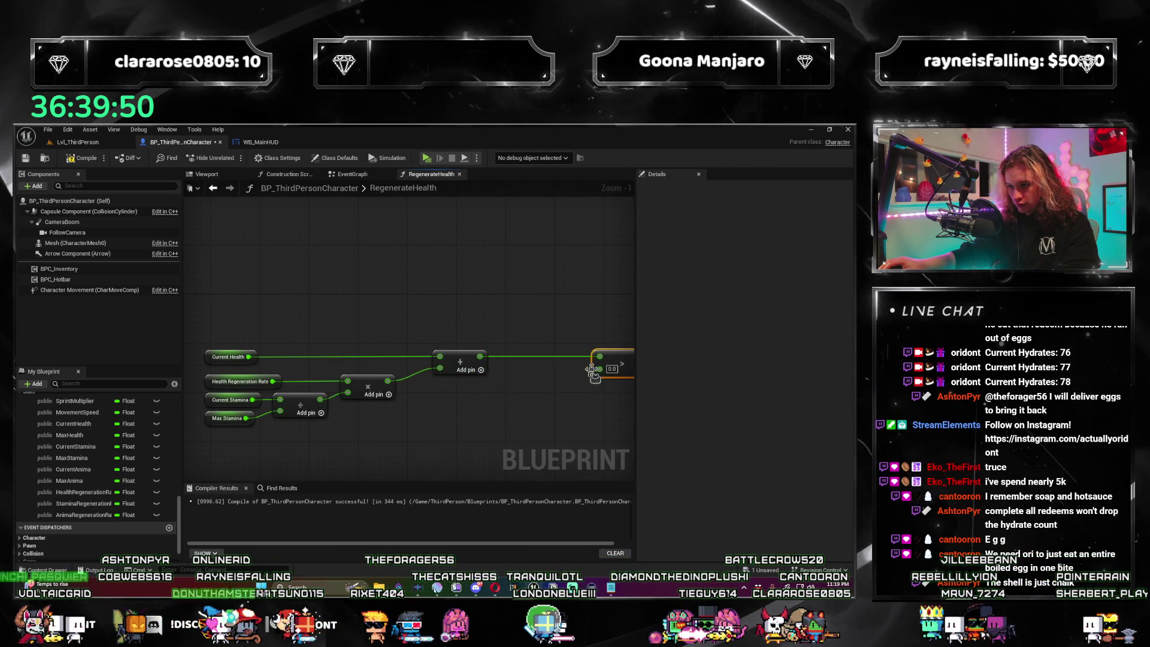
{"action": "left_click_drag", "start_coordinate": [420, 299], "coordinate": [344, 283]}
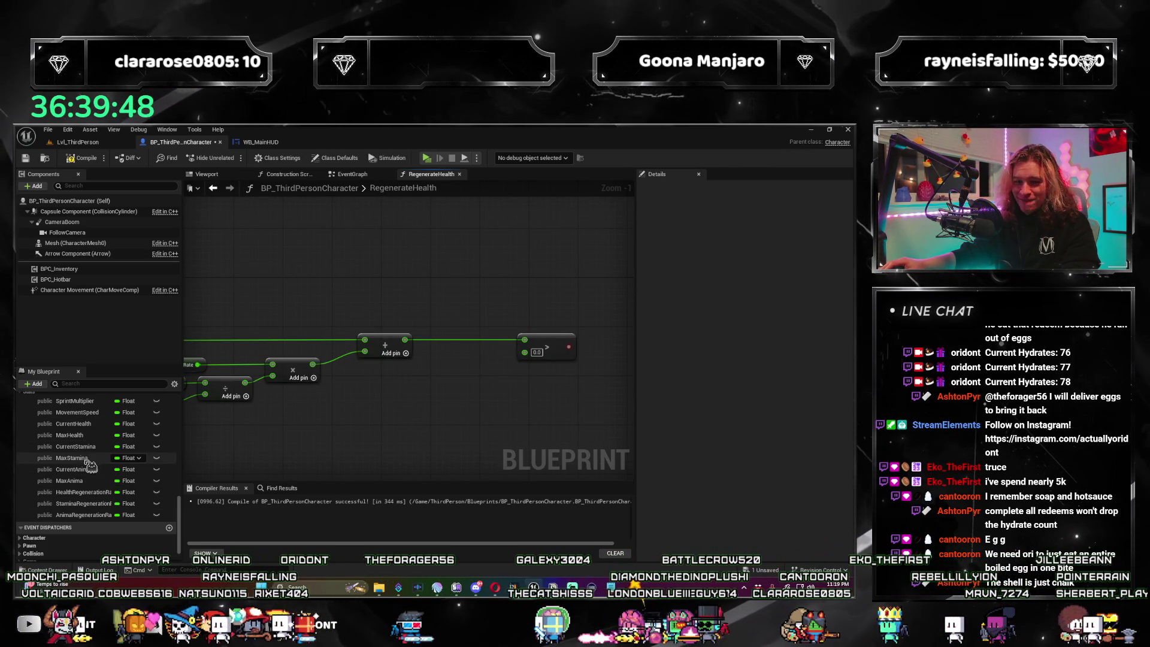
{"action": "left_click_drag", "start_coordinate": [78, 439], "coordinate": [519, 329]}
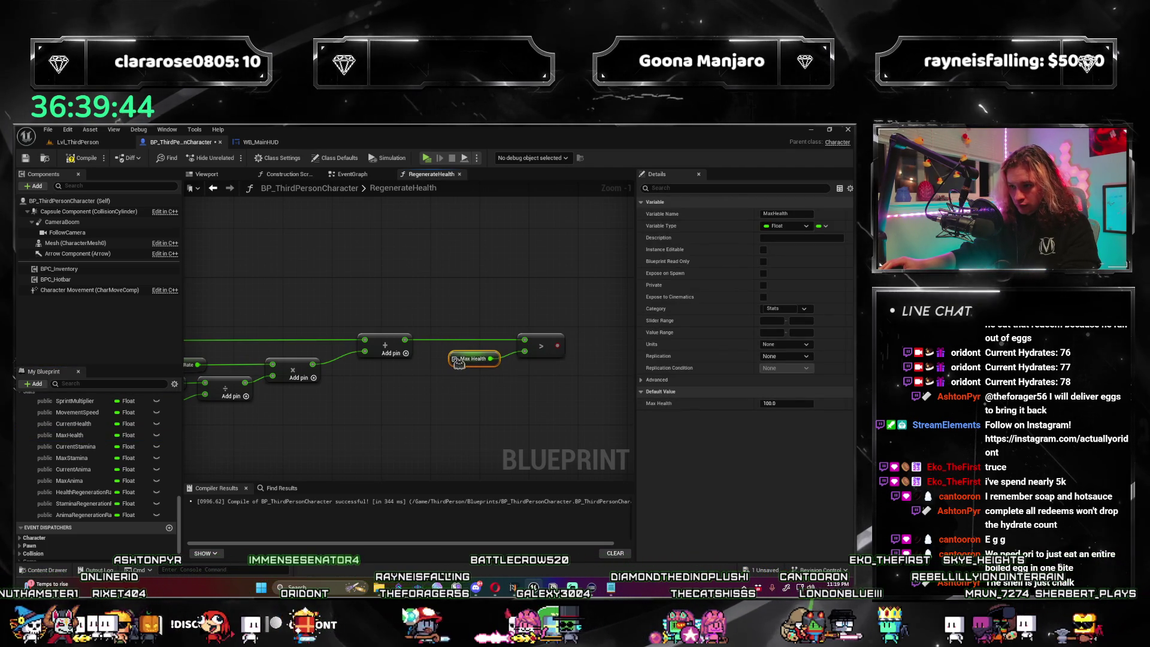
{"action": "left_click_drag", "start_coordinate": [539, 389], "coordinate": [464, 392]}
{"action": "left_click_drag", "start_coordinate": [481, 347], "coordinate": [515, 333]}
Add a generic Select node on the comparison result, after first trying Select Int.
{"action": "type", "text": "select int"}
{"action": "key", "text": "Return"}
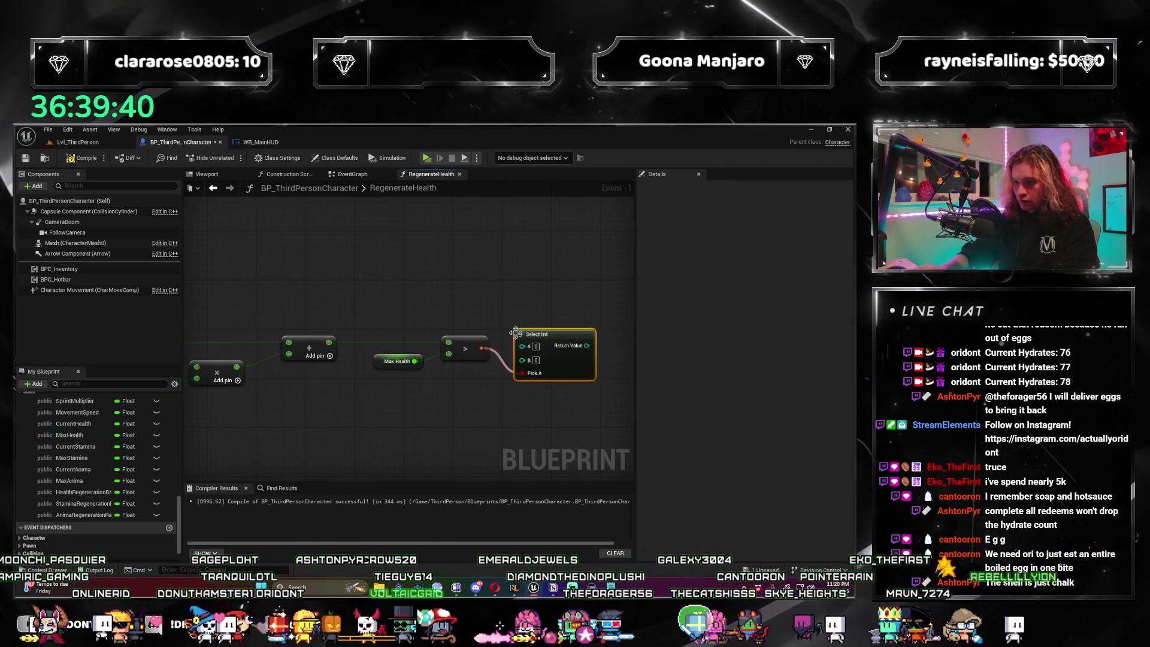
{"action": "left_click_drag", "start_coordinate": [564, 327], "coordinate": [560, 300]}
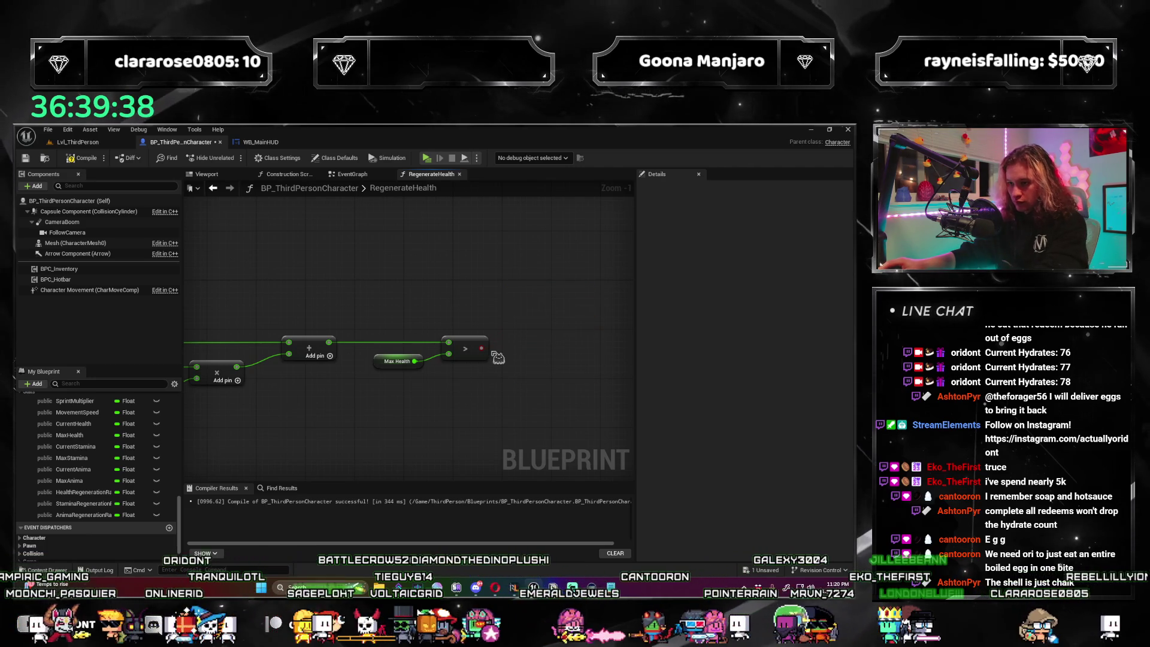
{"action": "right_click", "coordinate": [532, 293]}
{"action": "type", "text": "select"}
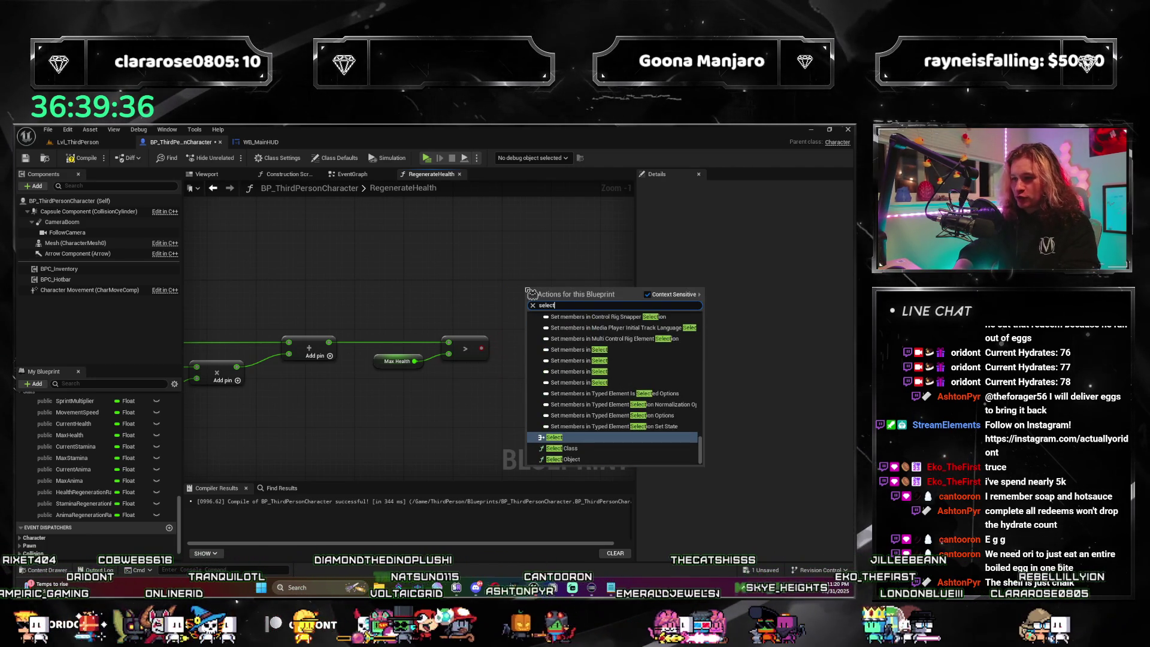
{"action": "key", "text": "Return"}
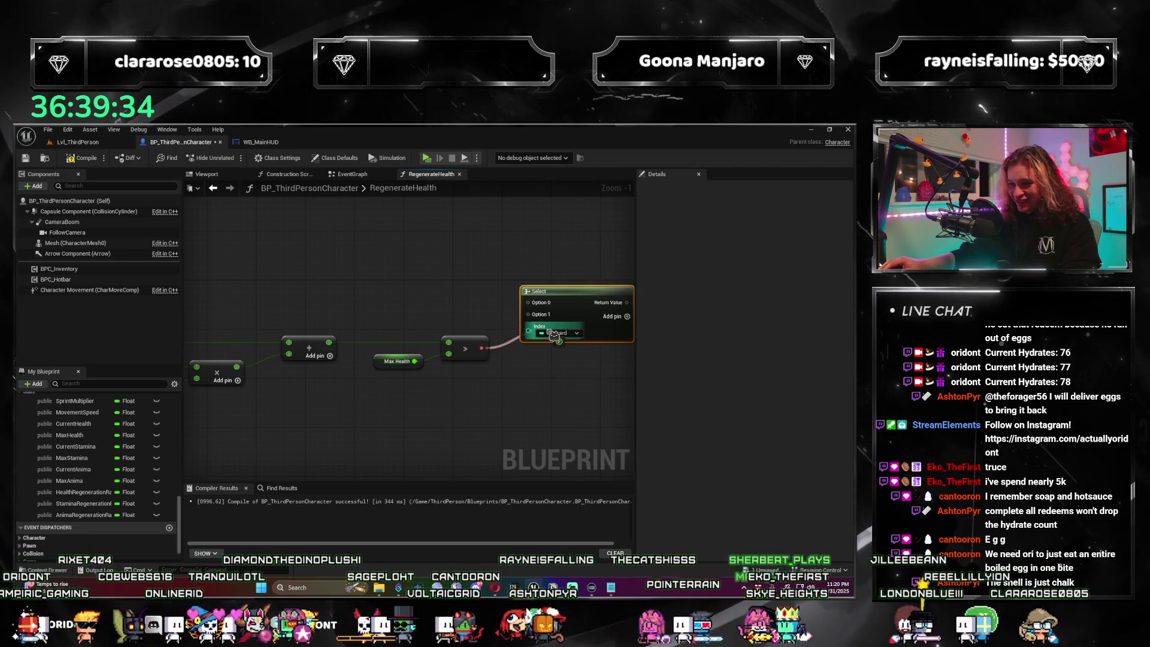
{"action": "scroll", "coordinate": [572, 308], "scroll_direction": "down", "scroll_amount": 2}
{"action": "mouse_move", "coordinate": [572, 308]}
{"action": "left_mouse_down"}
{"action": "mouse_move", "coordinate": [574, 323]}
{"action": "mouse_move", "coordinate": [509, 349]}
{"action": "left_mouse_up"}
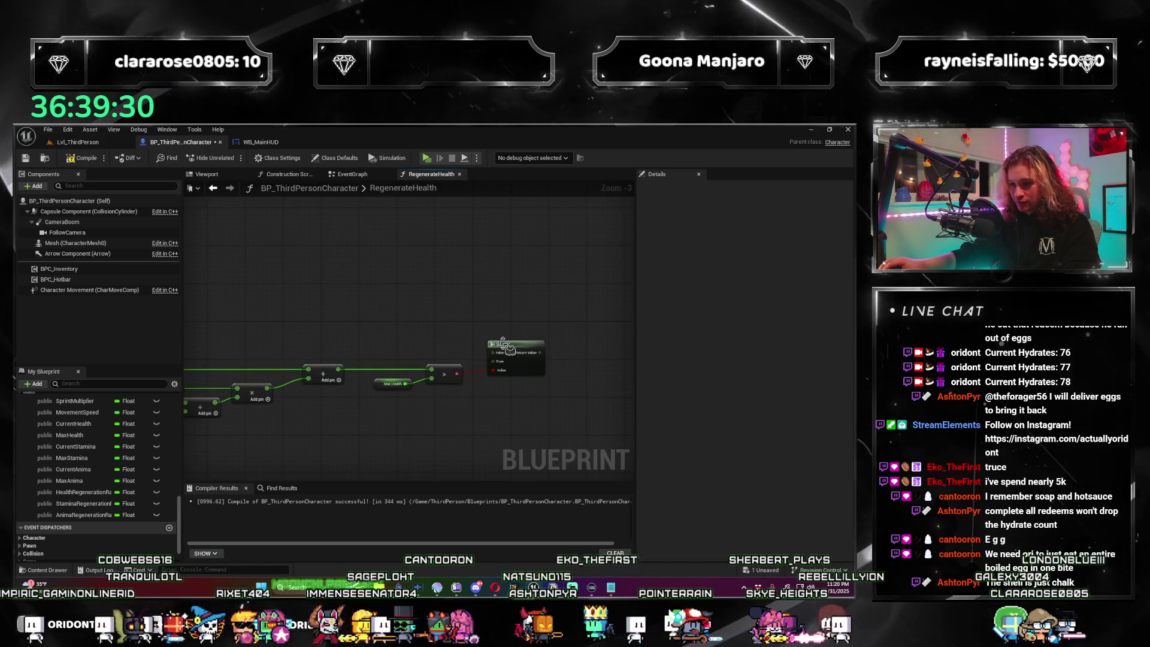
Nudge the lower math nodes down and plug Max Health into the Select node's True input.
{"action": "left_click_drag", "start_coordinate": [373, 352], "coordinate": [465, 331]}
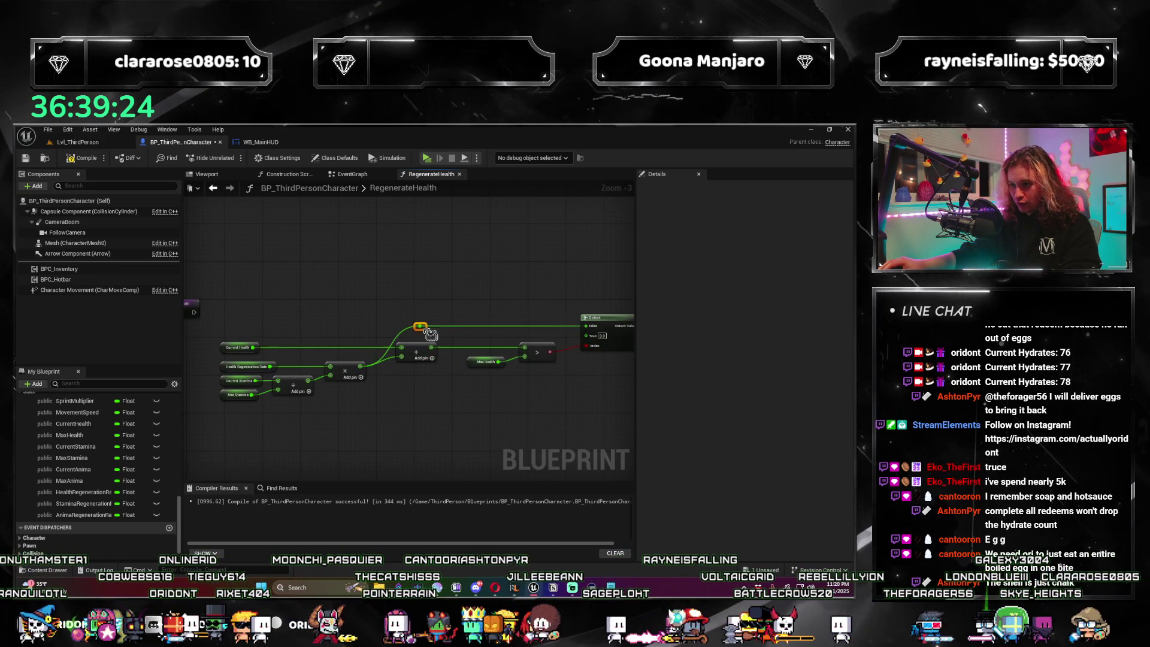
{"action": "left_click_drag", "start_coordinate": [555, 395], "coordinate": [226, 363]}
{"action": "left_click_drag", "start_coordinate": [527, 352], "coordinate": [527, 366]}
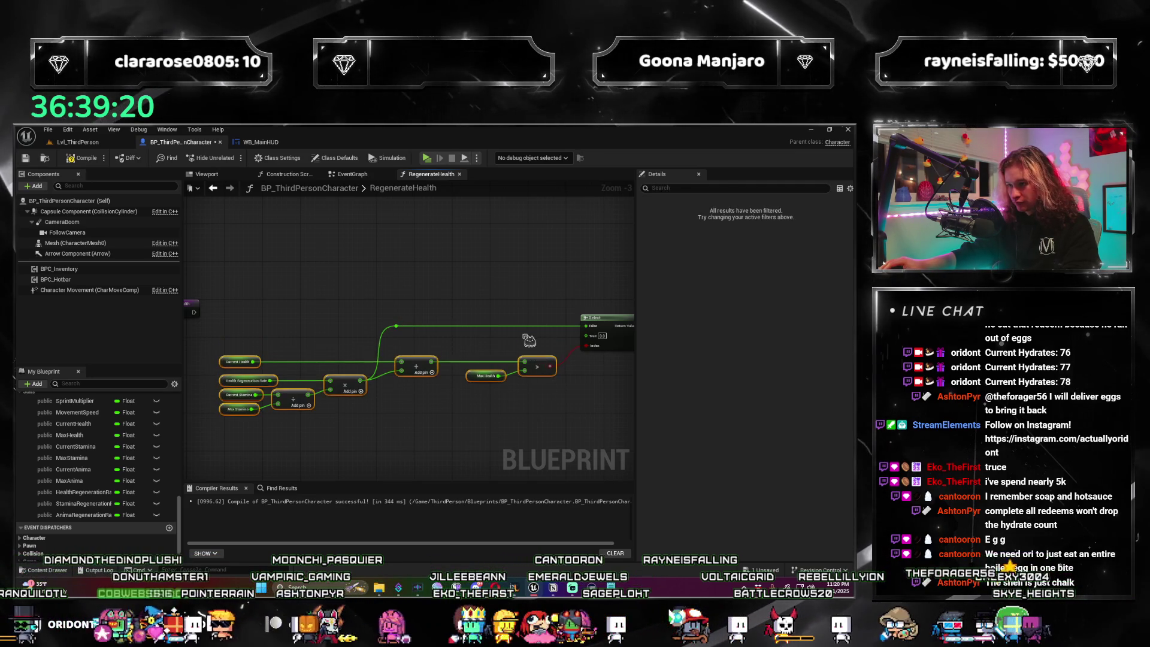
{"action": "left_click", "coordinate": [528, 341]}
{"action": "scroll", "coordinate": [529, 340], "scroll_direction": "up", "scroll_amount": 2}
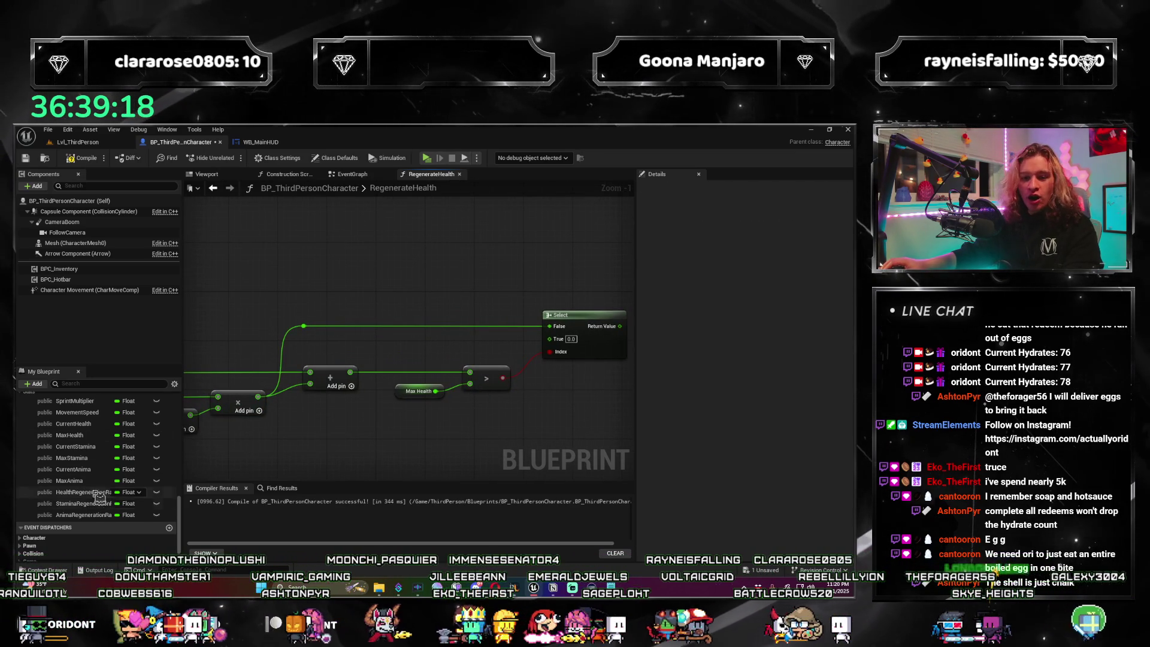
{"action": "left_click_drag", "start_coordinate": [88, 440], "coordinate": [556, 349]}
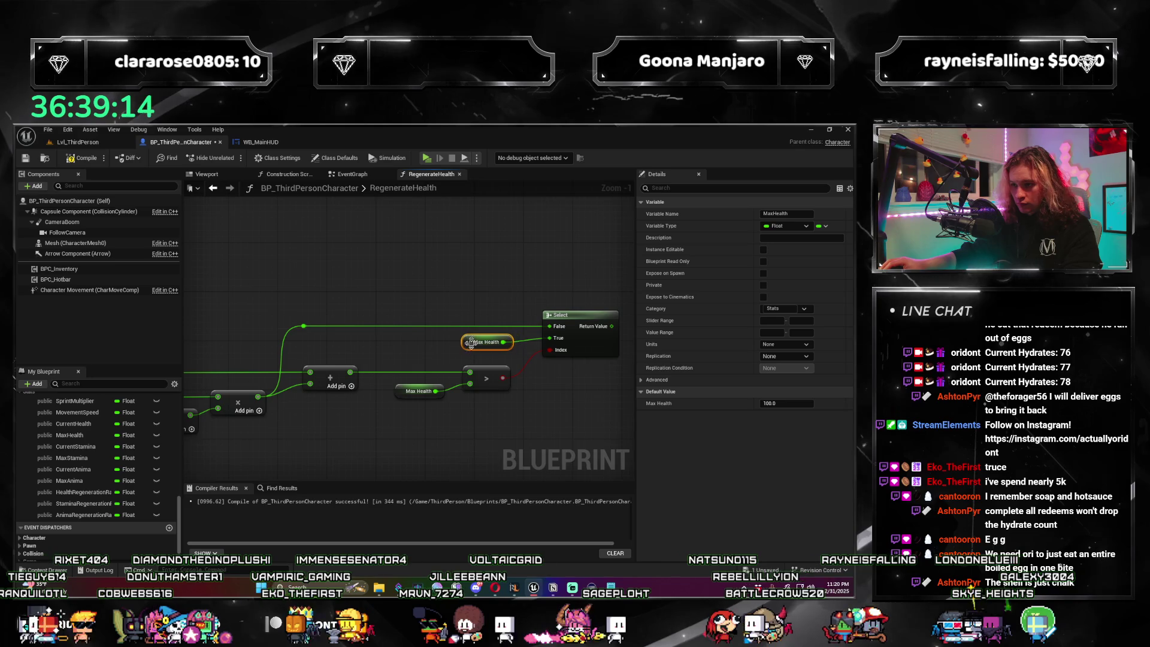
{"action": "right_click", "coordinate": [471, 342]}
{"action": "key", "text": "Escape"}
{"action": "scroll", "coordinate": [495, 403], "scroll_direction": "down", "scroll_amount": 4}
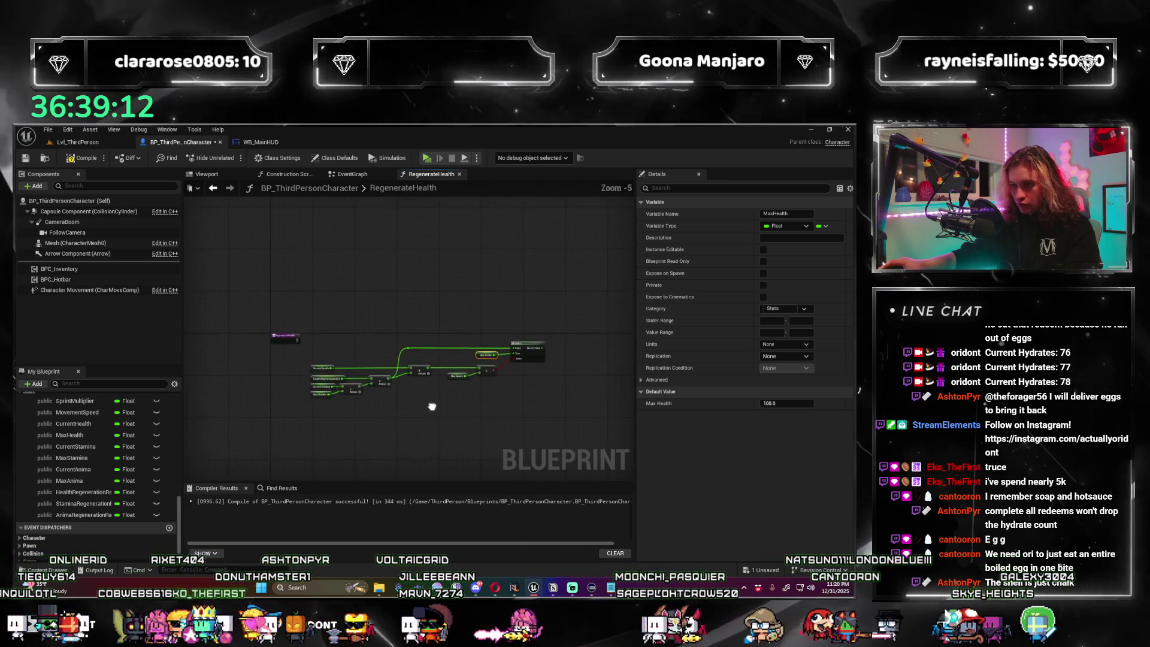
Add a Set Current Health node fed by the Select result, run from RegenerateHealth's entry.
{"action": "scroll", "coordinate": [432, 407], "scroll_direction": "up", "scroll_amount": 4}
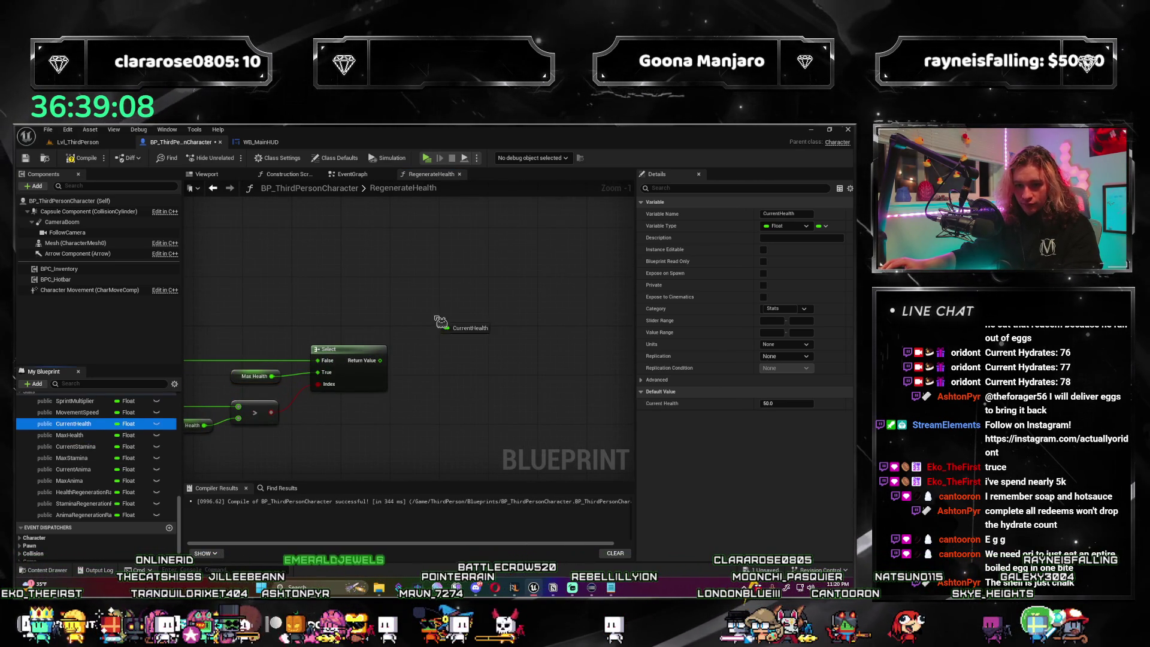
{"action": "left_click", "coordinate": [468, 344]}
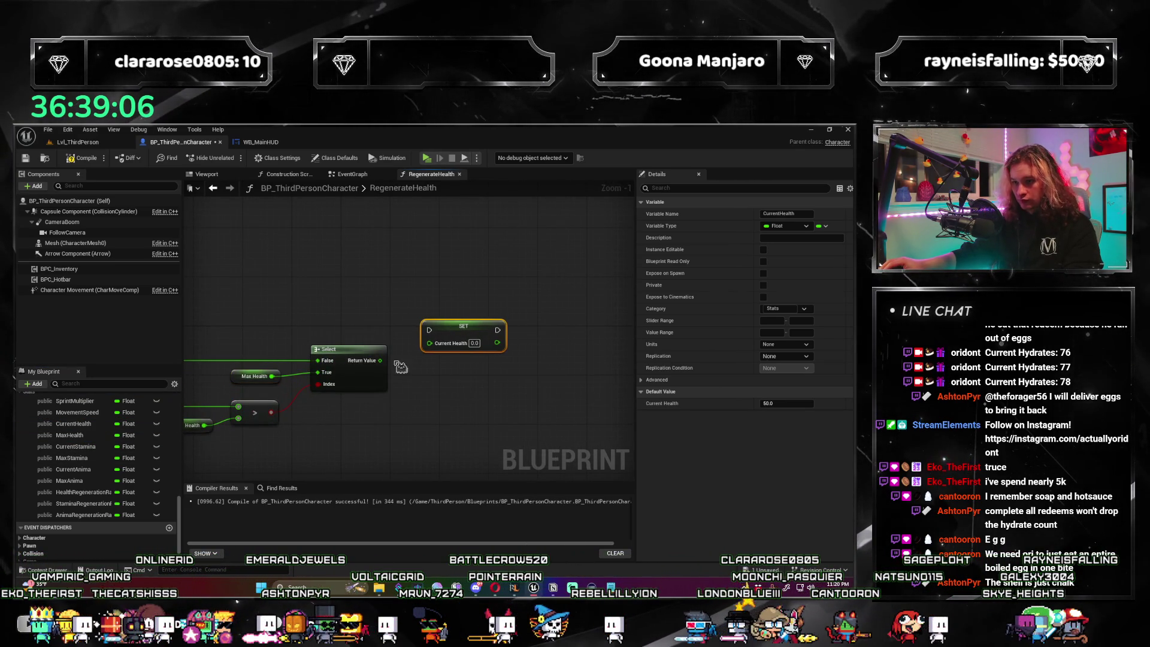
{"action": "left_click_drag", "start_coordinate": [442, 358], "coordinate": [431, 343]}
{"action": "scroll", "coordinate": [440, 354], "scroll_direction": "down", "scroll_amount": 3}
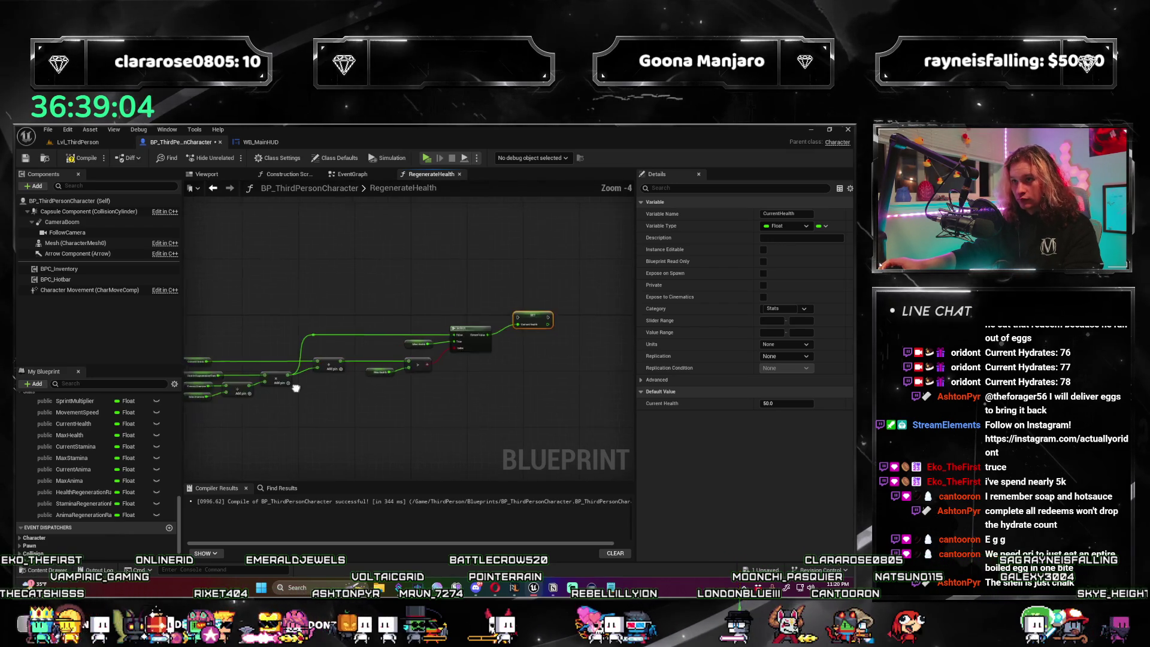
{"action": "left_click_drag", "start_coordinate": [580, 319], "coordinate": [227, 327]}
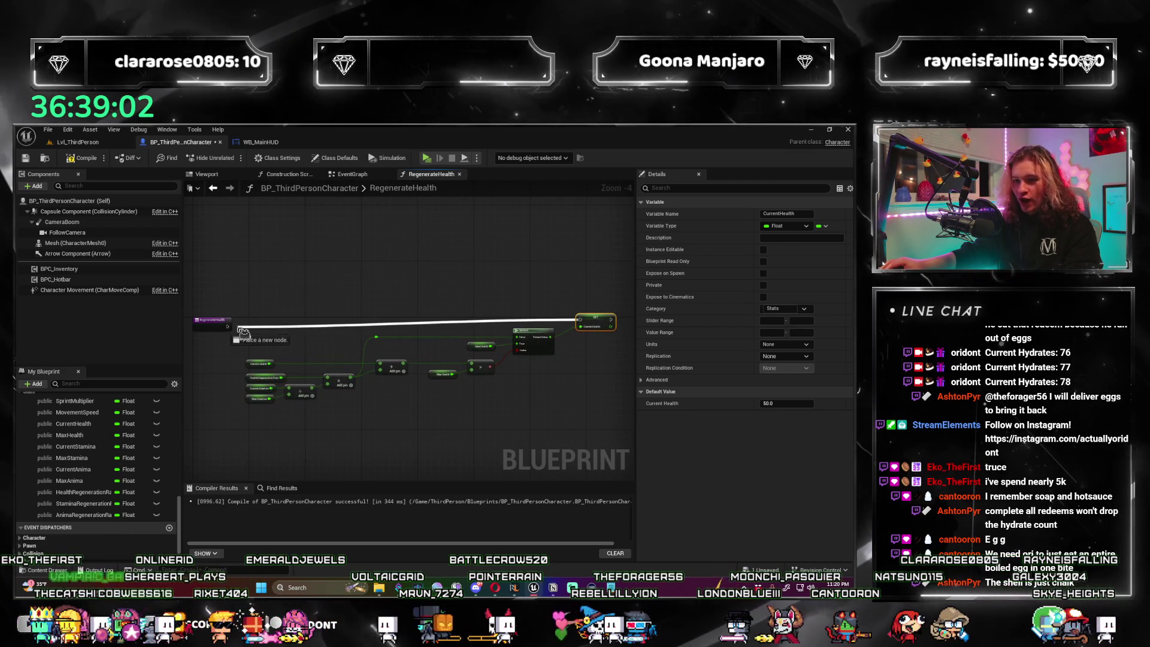
Select all the function's nodes and nudge them down slightly.
{"action": "left_click_drag", "start_coordinate": [570, 413], "coordinate": [240, 311]}
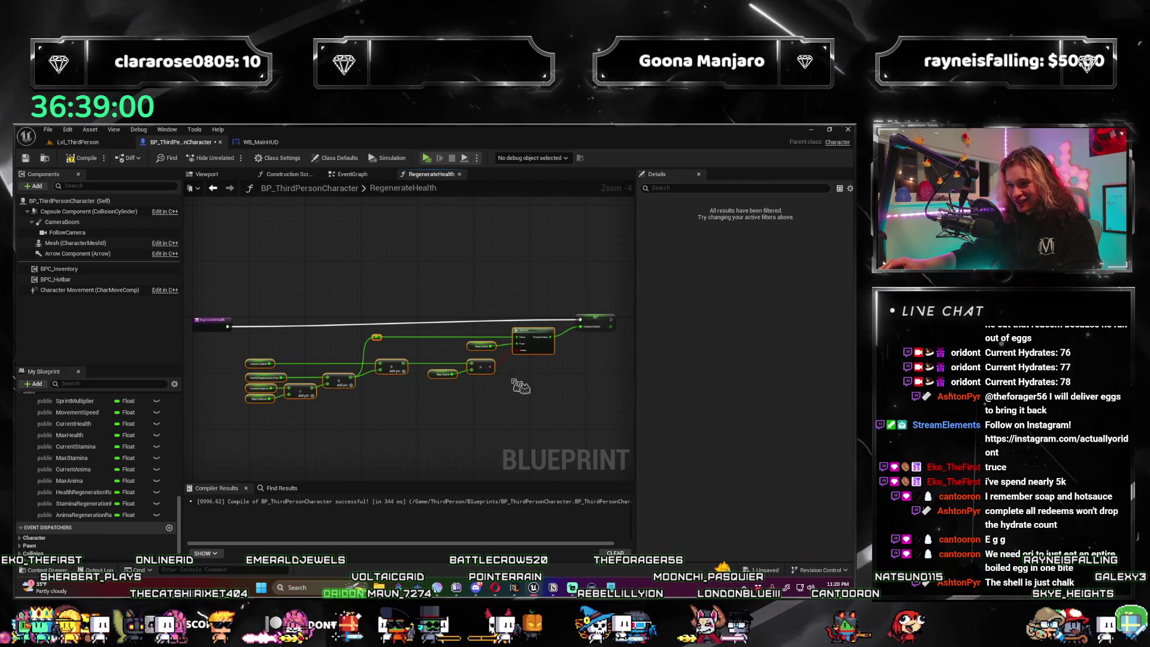
{"action": "left_click_drag", "start_coordinate": [614, 322], "coordinate": [615, 322]}
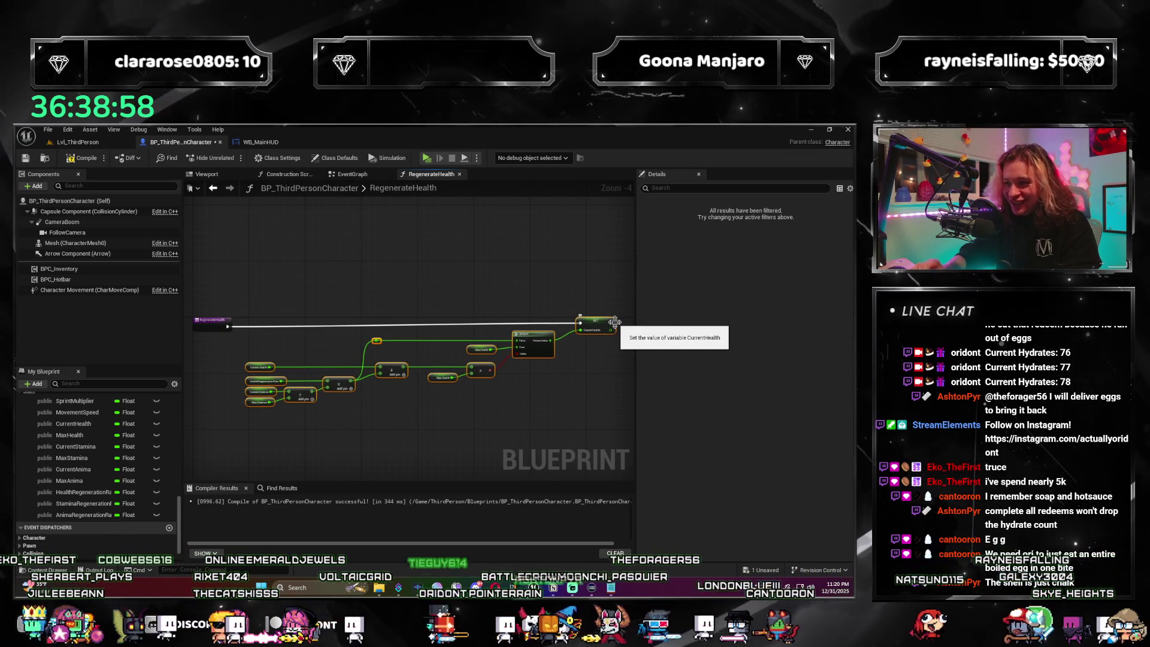
{"action": "left_click_drag", "start_coordinate": [505, 302], "coordinate": [505, 302]}
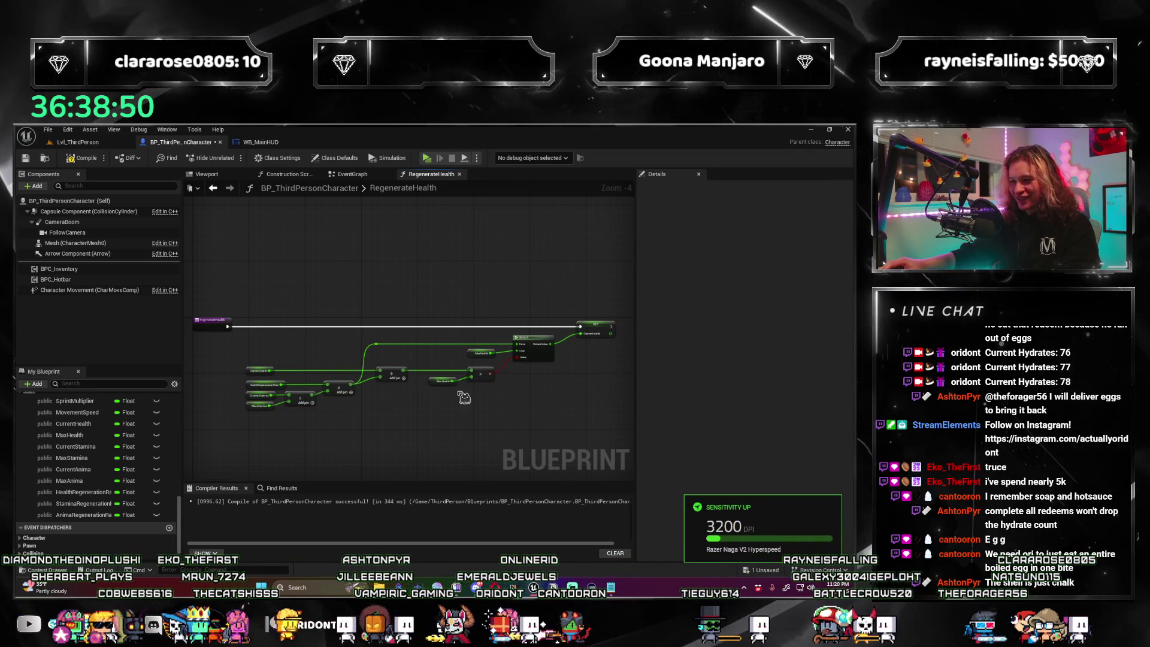
{"action": "scroll", "coordinate": [463, 383], "scroll_direction": "up", "scroll_amount": 1}
{"action": "mouse_move", "coordinate": [462, 399]}
{"action": "left_mouse_down"}
{"action": "mouse_move", "coordinate": [463, 352]}
{"action": "mouse_move", "coordinate": [394, 349]}
{"action": "left_mouse_up"}
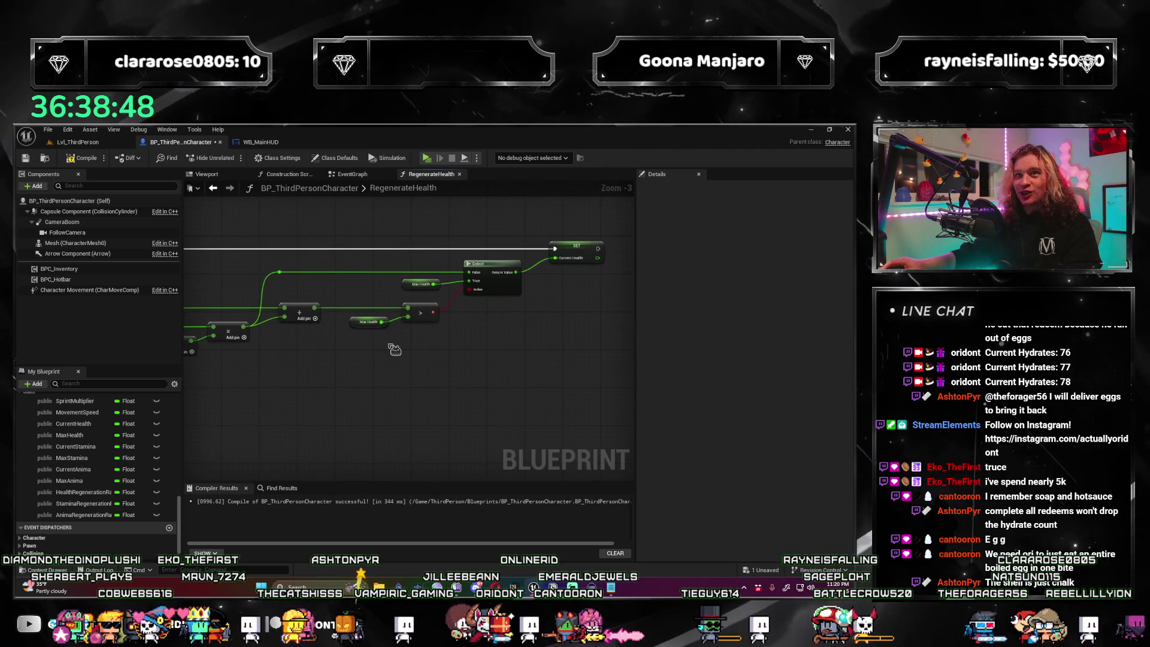
{"action": "left_click_drag", "start_coordinate": [509, 326], "coordinate": [456, 339]}
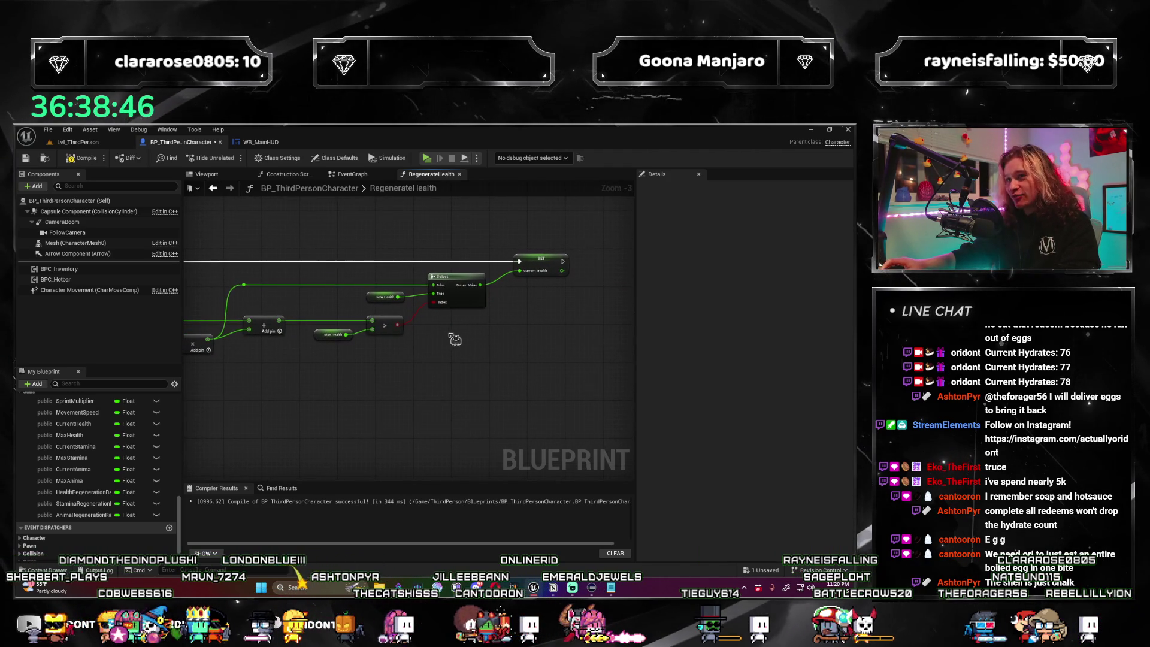
{"action": "left_click_drag", "start_coordinate": [372, 408], "coordinate": [395, 441]}
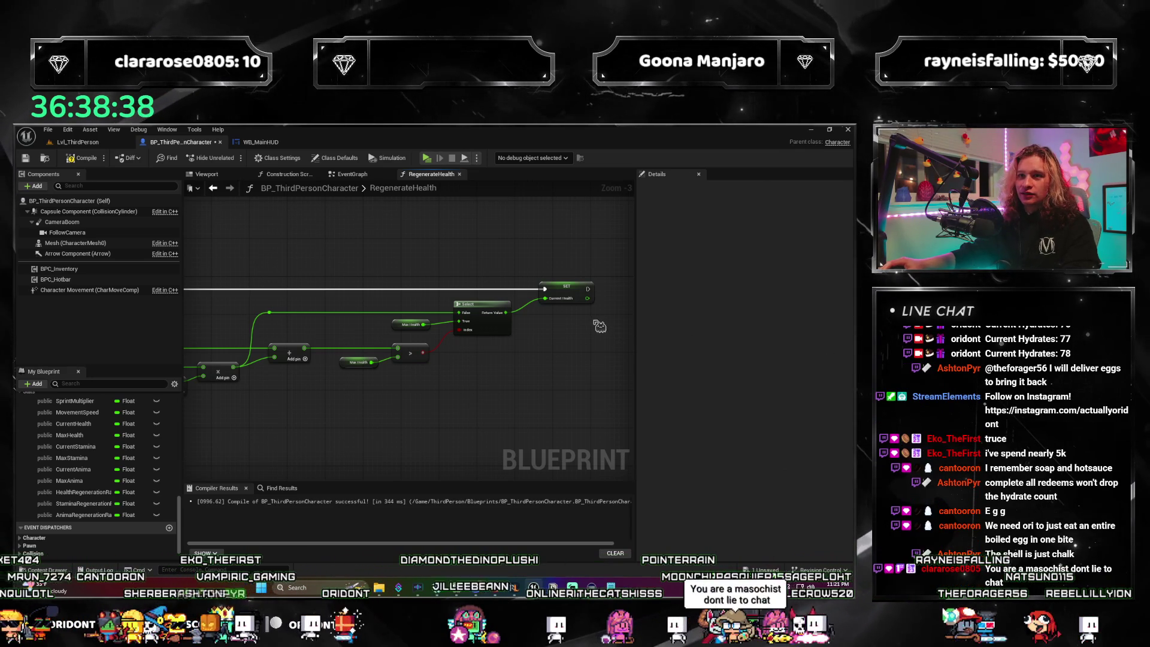
{"action": "scroll", "coordinate": [498, 369], "scroll_direction": "up", "scroll_amount": 2}
{"action": "mouse_move", "coordinate": [498, 369]}
{"action": "left_mouse_down"}
{"action": "mouse_move", "coordinate": [557, 405]}
{"action": "mouse_move", "coordinate": [413, 403]}
{"action": "left_mouse_up"}
{"action": "scroll", "coordinate": [508, 412], "scroll_direction": "down", "scroll_amount": 1}
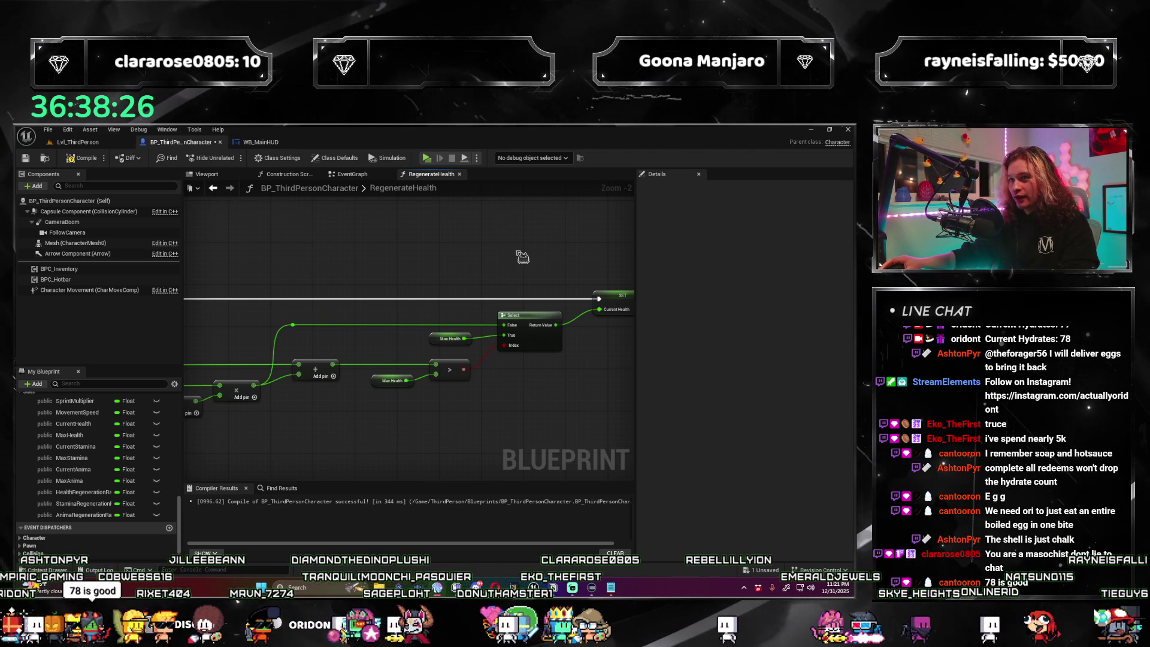
{"action": "left_click_drag", "start_coordinate": [526, 250], "coordinate": [423, 250]}
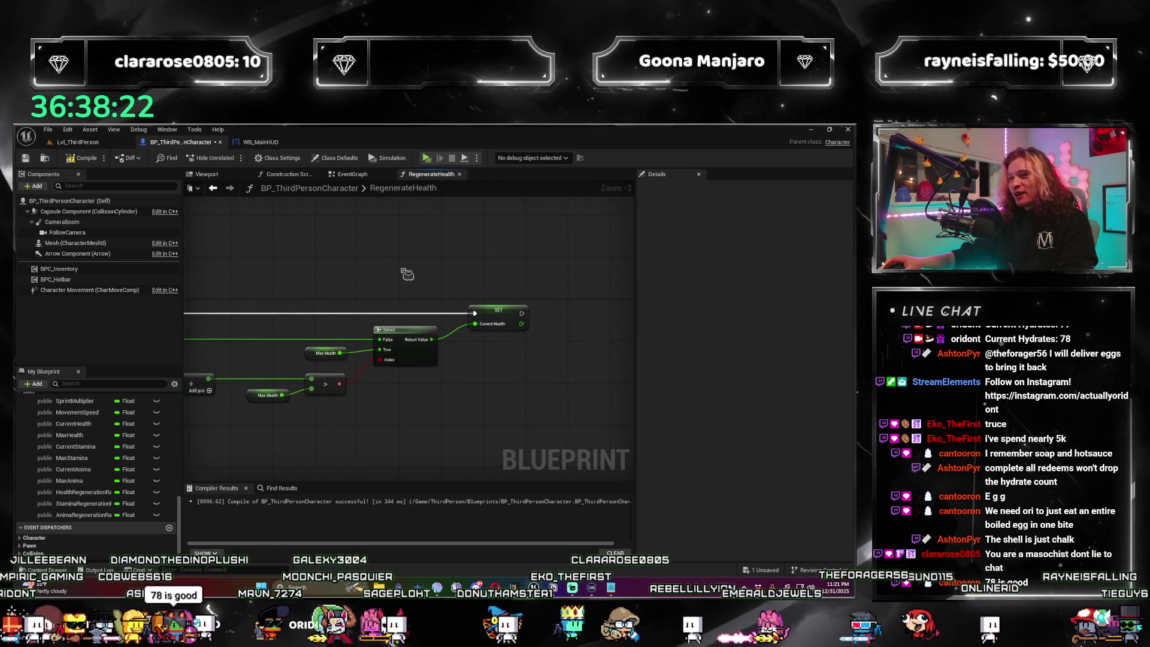
{"action": "left_click_drag", "start_coordinate": [370, 282], "coordinate": [417, 283]}
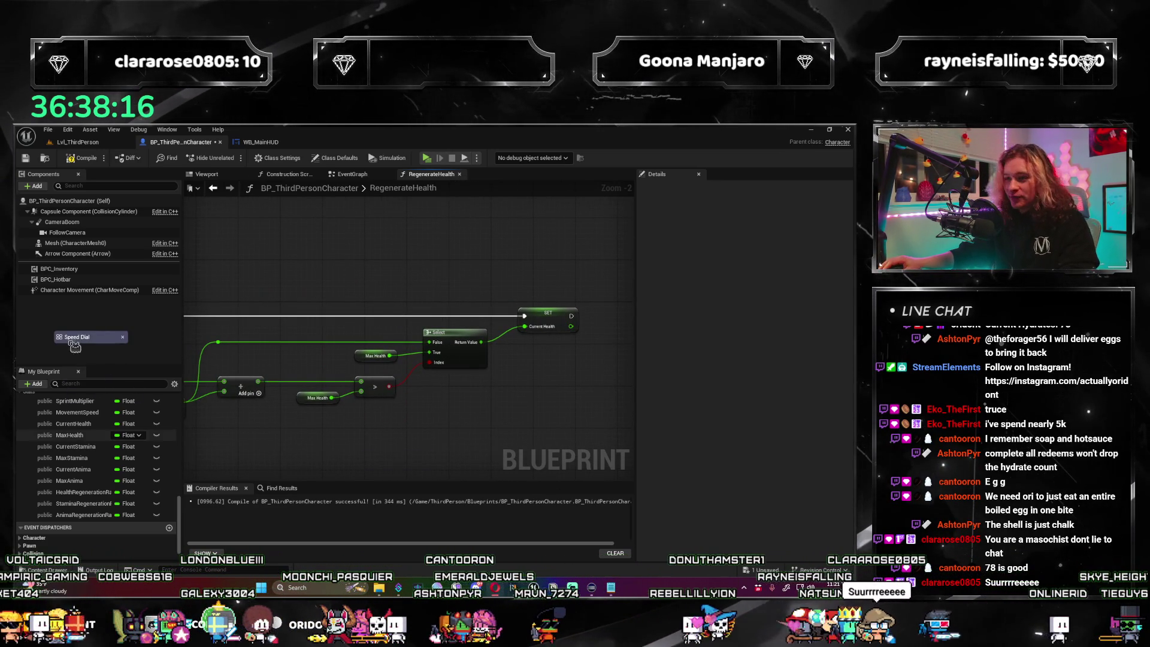
{"action": "left_click_drag", "start_coordinate": [75, 347], "coordinate": [406, 271]}
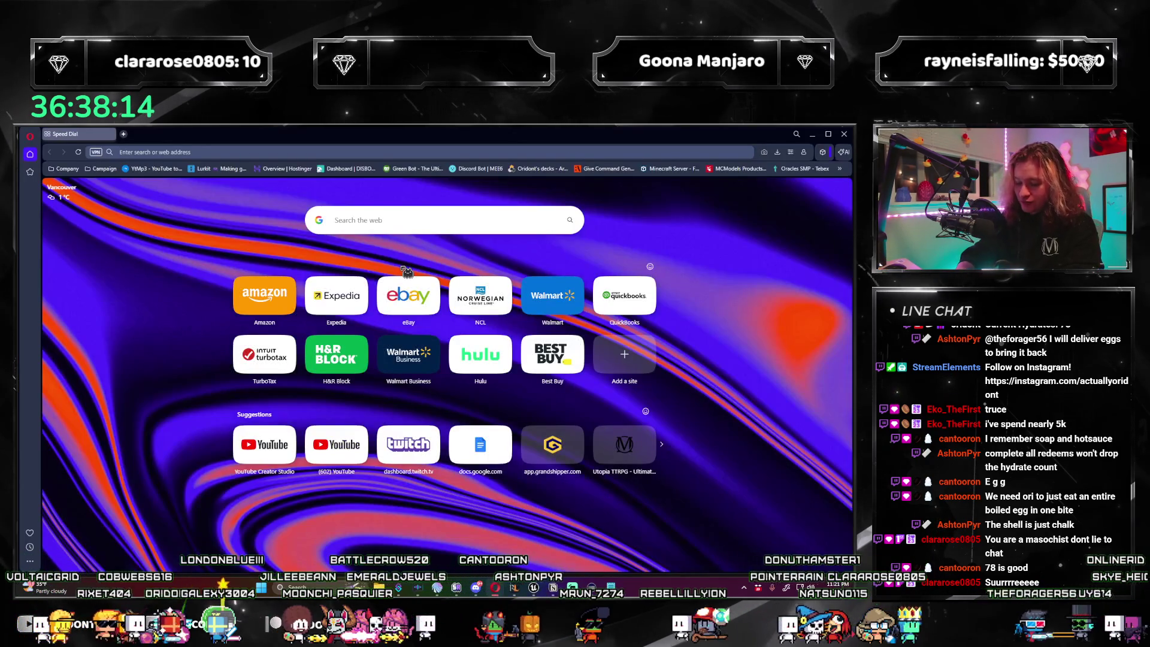
Search Google for '1 minute timer', change the timer to 1:18 and start it.
{"action": "type", "text": "1 minute timer"}
{"action": "key", "text": "Return"}
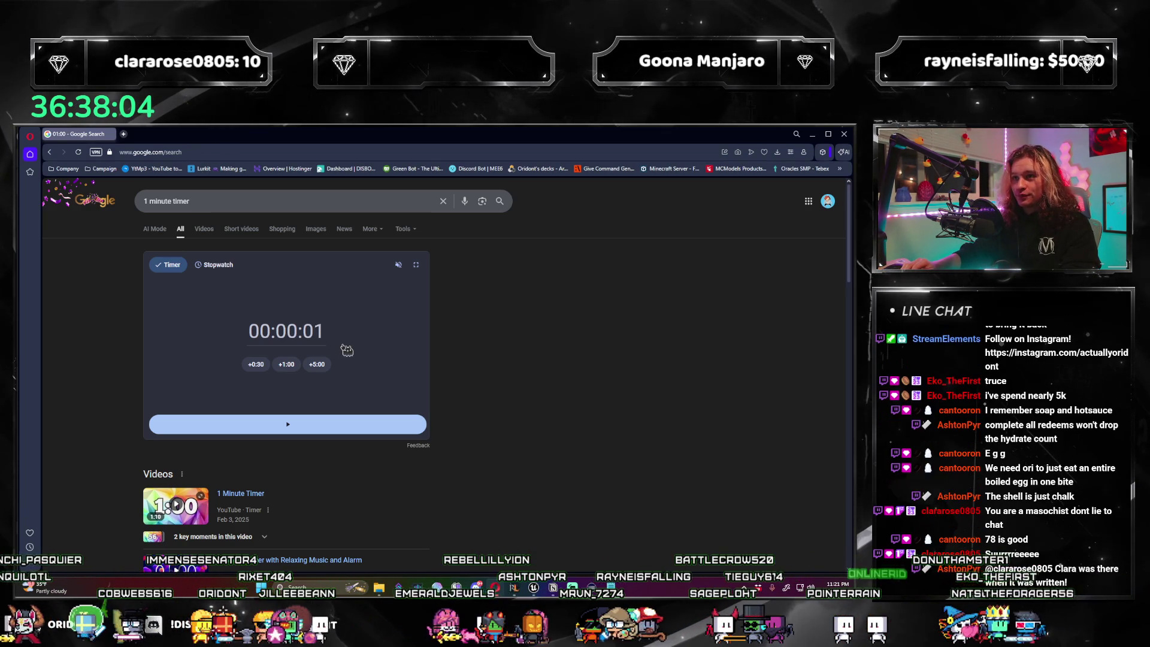
{"action": "left_click", "coordinate": [568, 329]}
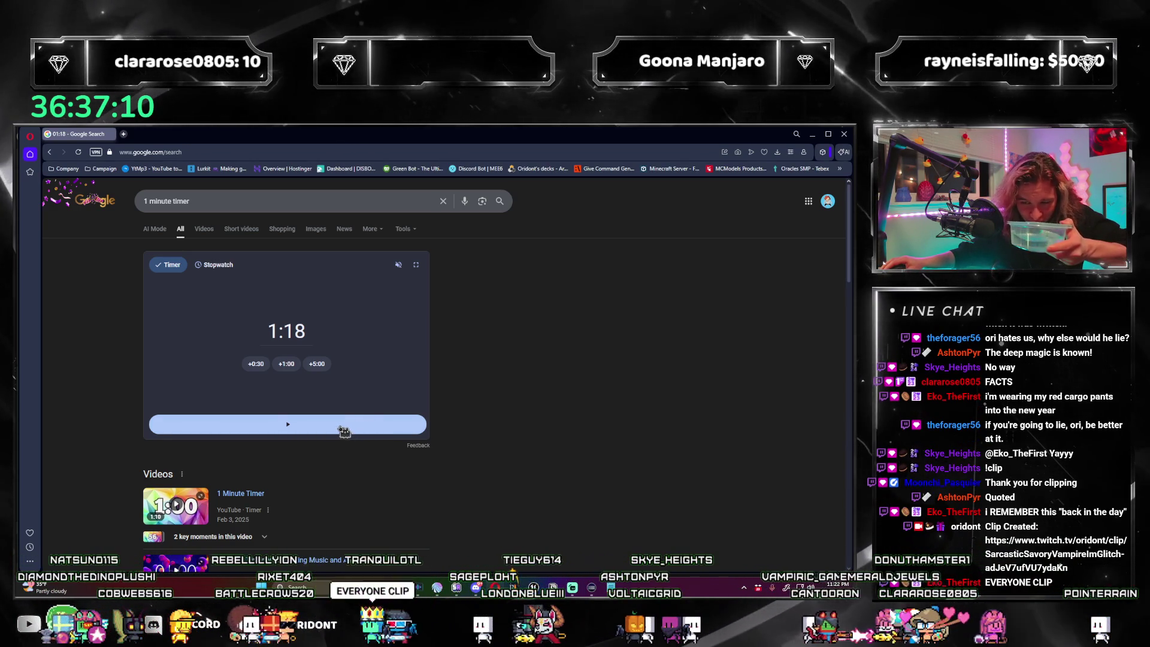
{"action": "left_click", "coordinate": [344, 432]}
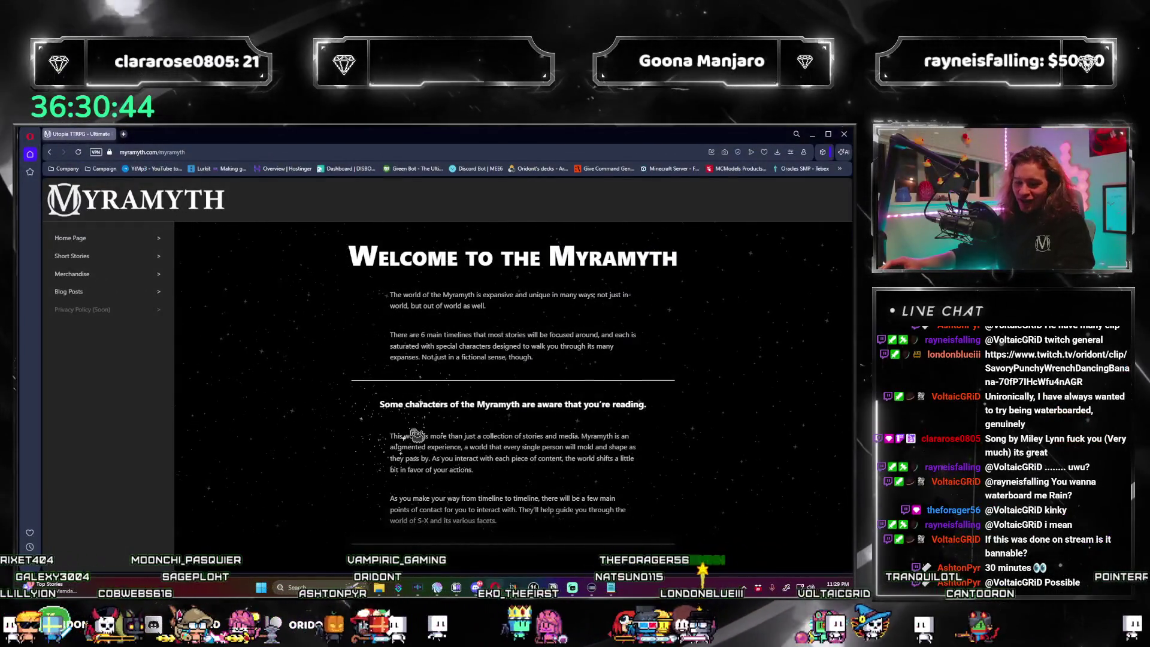
Go fullscreen, open Short Stories and cycle the Official, Canonized and Fan-made filters, ending on Official.
{"action": "key", "text": "F11"}
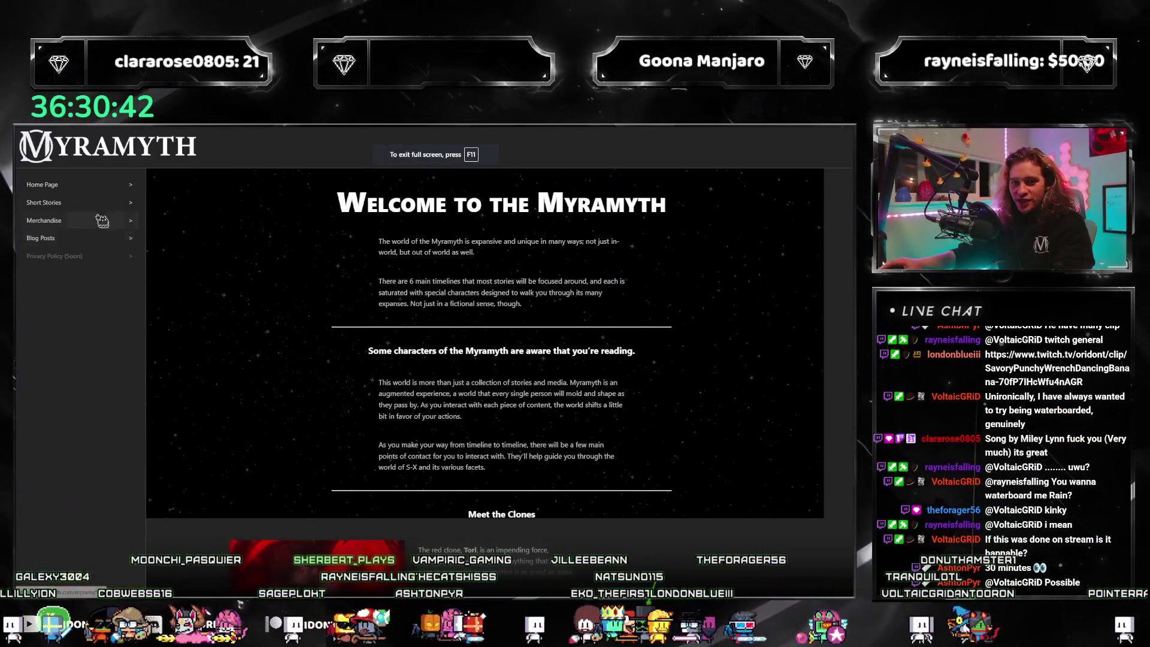
{"action": "left_click", "coordinate": [48, 202]}
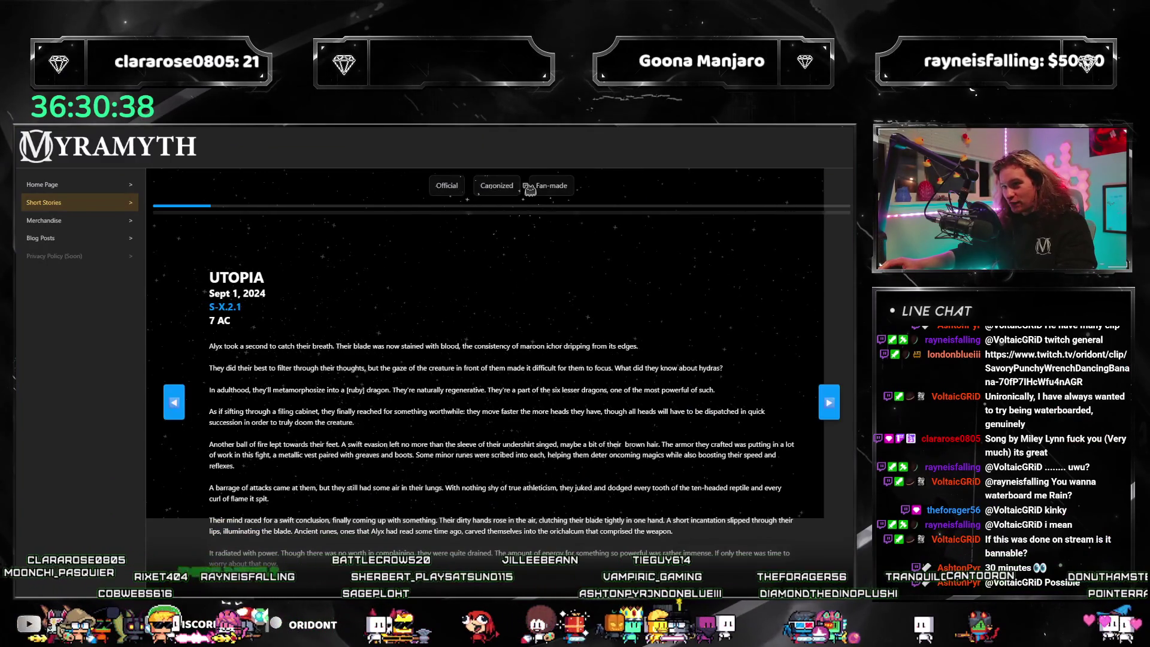
{"action": "left_click", "coordinate": [529, 188]}
{"action": "left_click", "coordinate": [446, 187]}
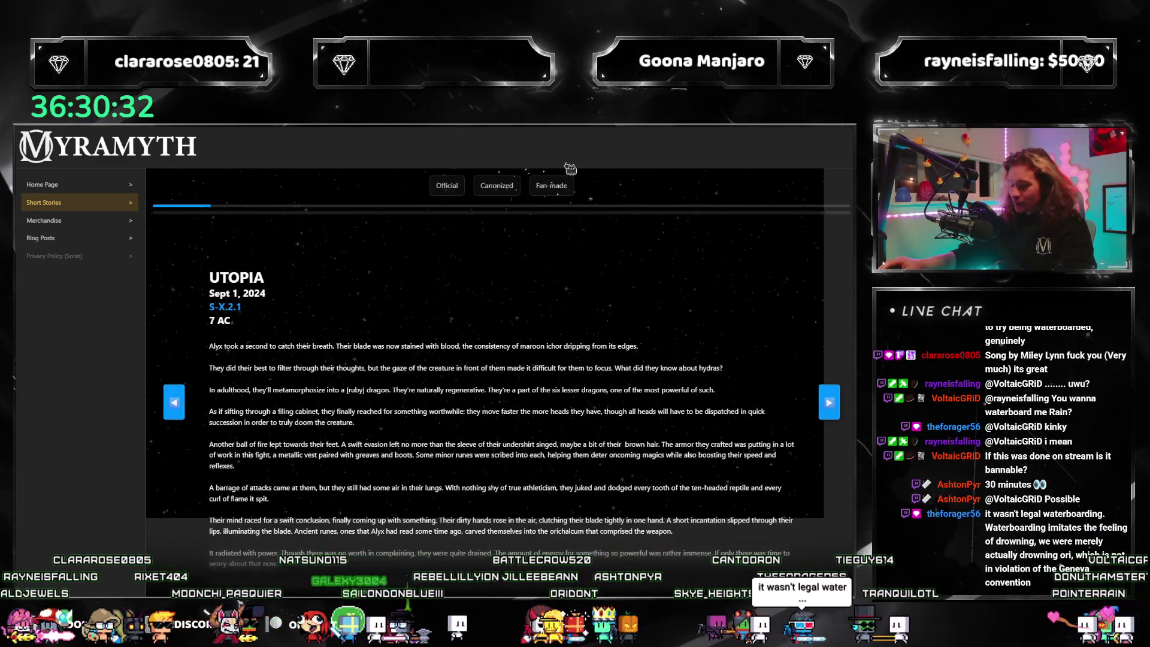
{"action": "left_click", "coordinate": [558, 188]}
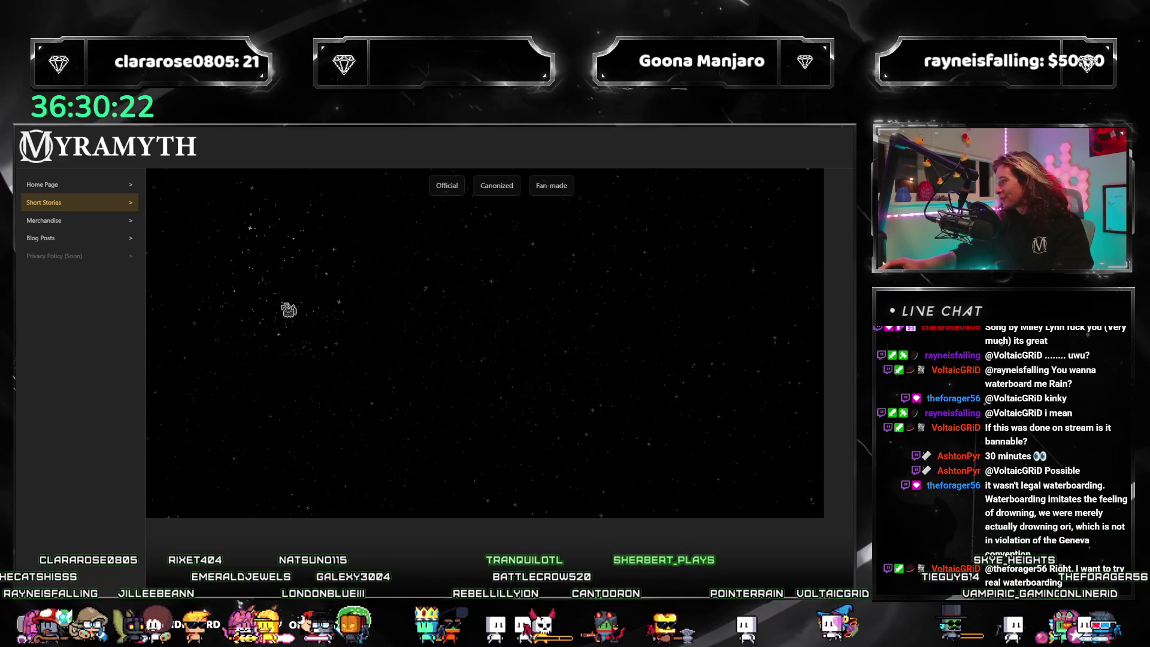
{"action": "left_click", "coordinate": [447, 187]}
{"action": "left_click", "coordinate": [522, 186]}
{"action": "left_click", "coordinate": [552, 187]}
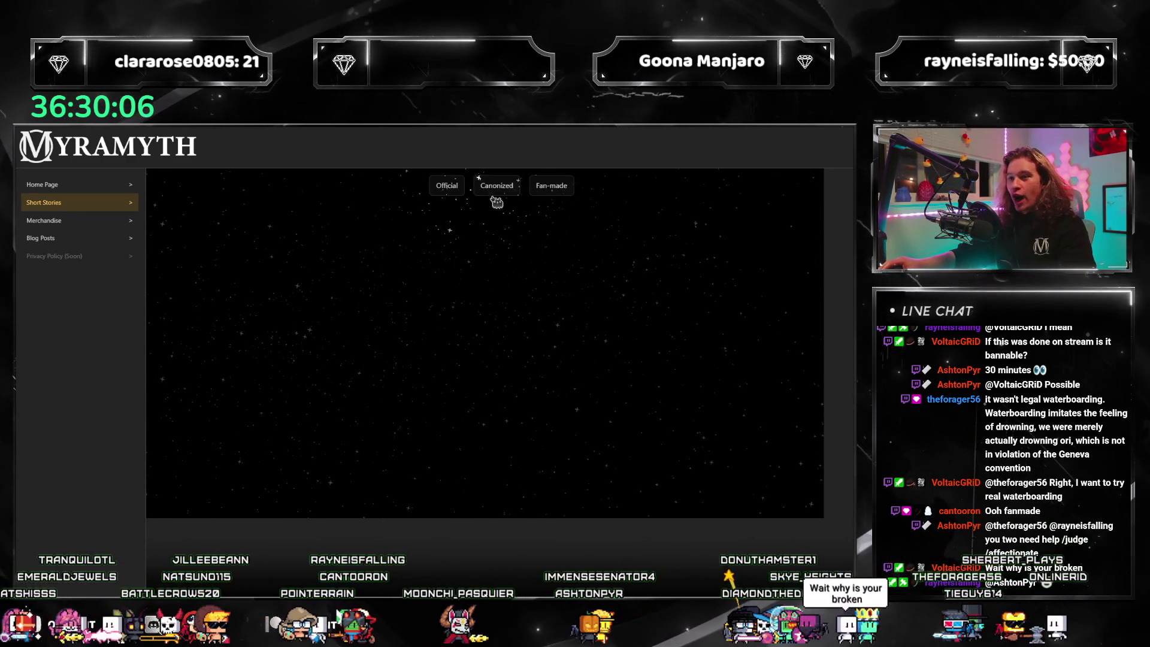
{"action": "left_click", "coordinate": [458, 191]}
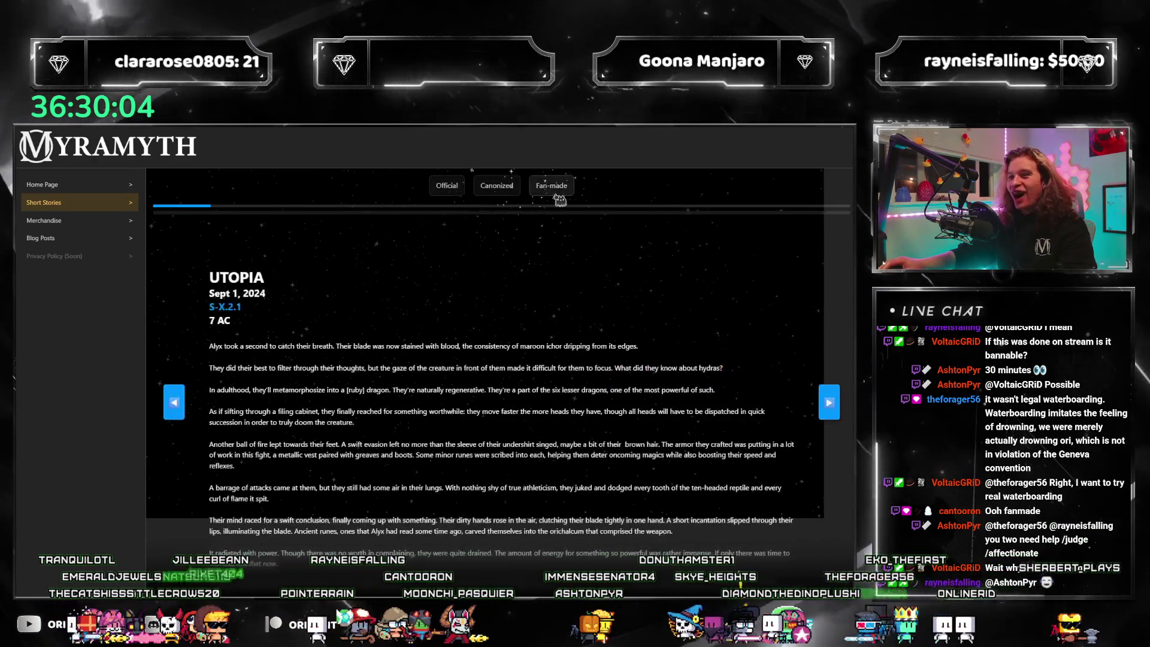
Page forward through the Official stories from PERFECTION past Revelations and DREAM to TEA.
{"action": "left_click", "coordinate": [831, 404]}
{"action": "left_click", "coordinate": [830, 404]}
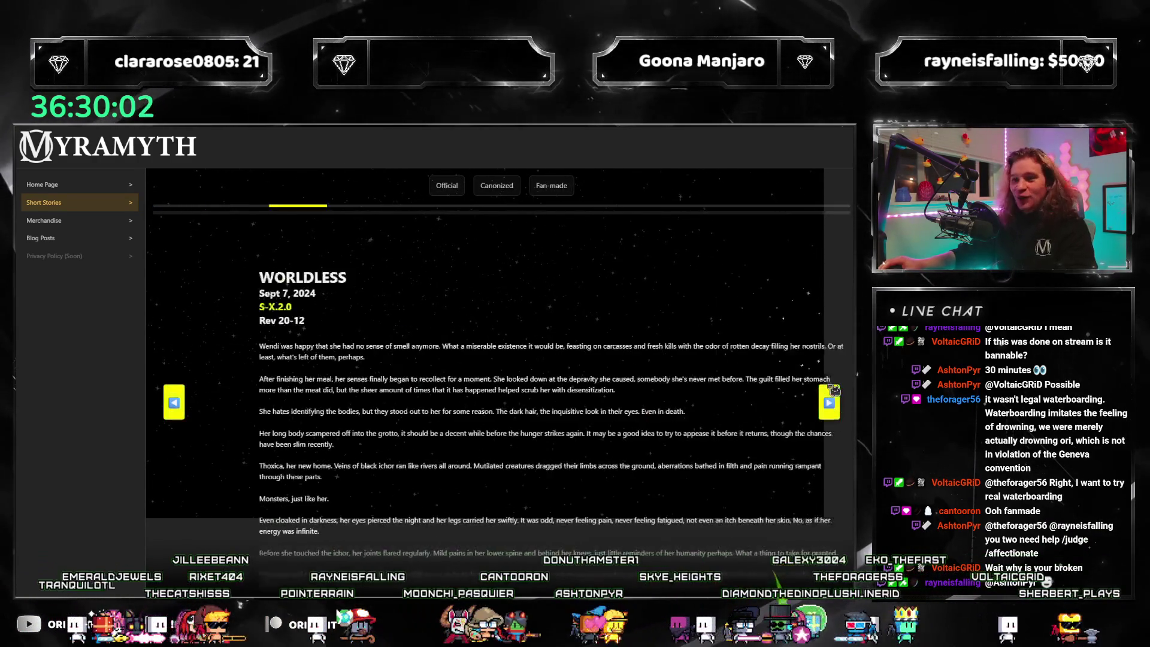
{"action": "left_click", "coordinate": [830, 404]}
{"action": "left_click", "coordinate": [830, 404]}
{"action": "left_click", "coordinate": [831, 405]}
{"action": "left_click", "coordinate": [830, 405]}
{"action": "left_click", "coordinate": [830, 405]}
{"action": "left_click", "coordinate": [830, 405]}
{"action": "left_click", "coordinate": [830, 405]}
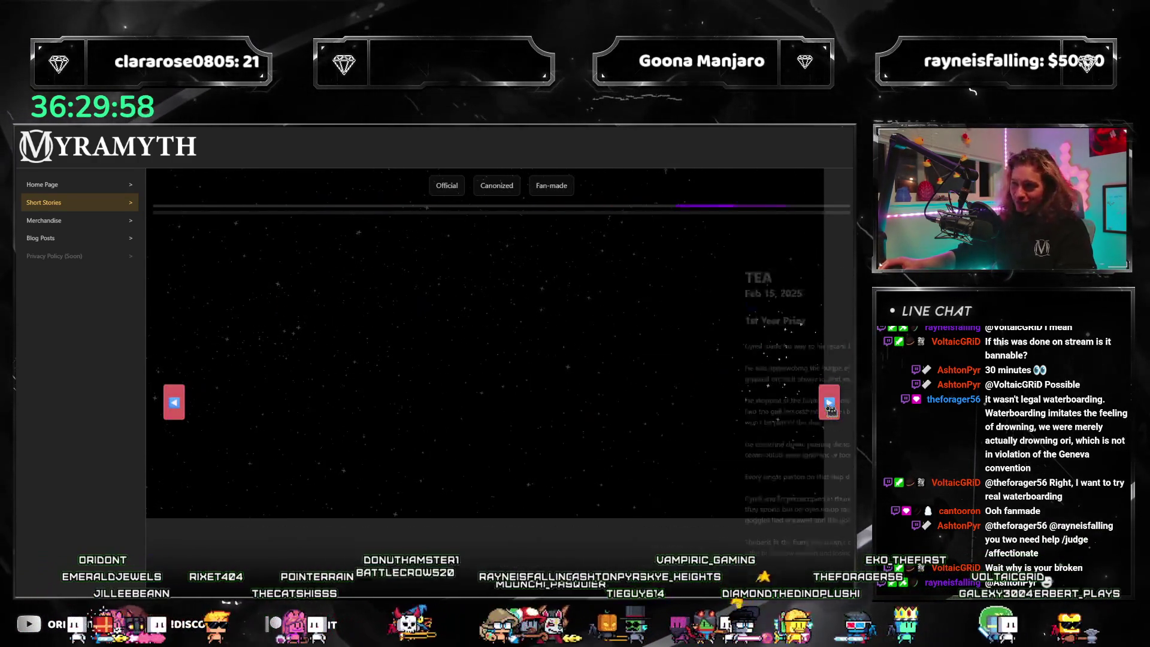
Flip back one story, then advance four more short stories.
{"action": "left_click", "coordinate": [174, 403]}
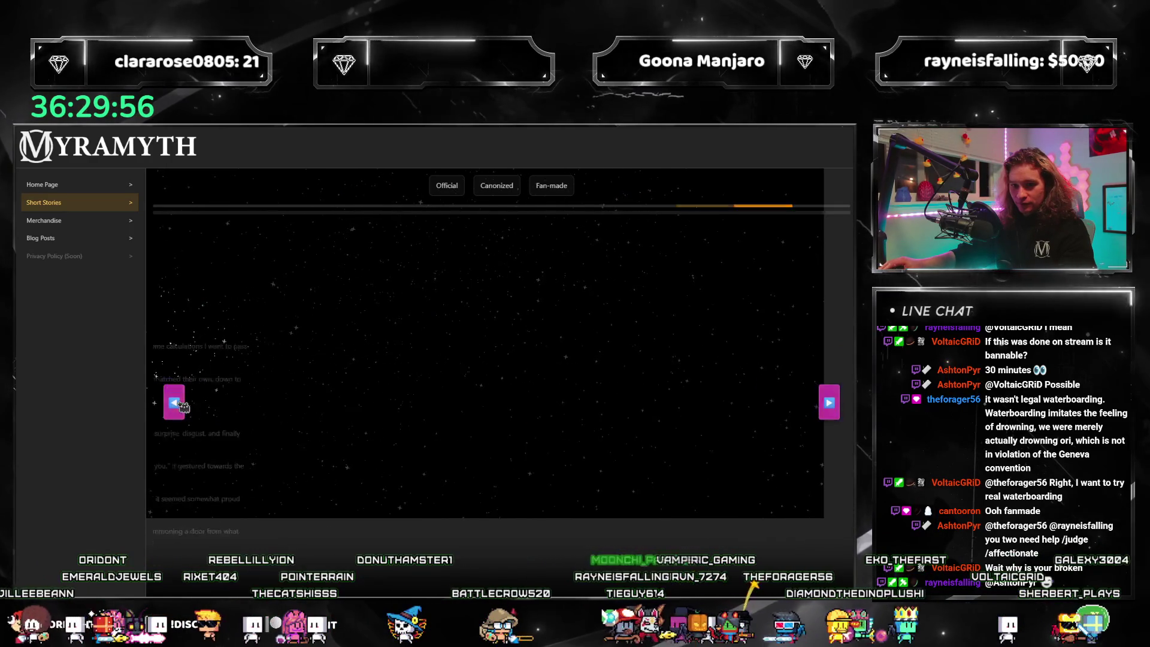
{"action": "left_click", "coordinate": [829, 402]}
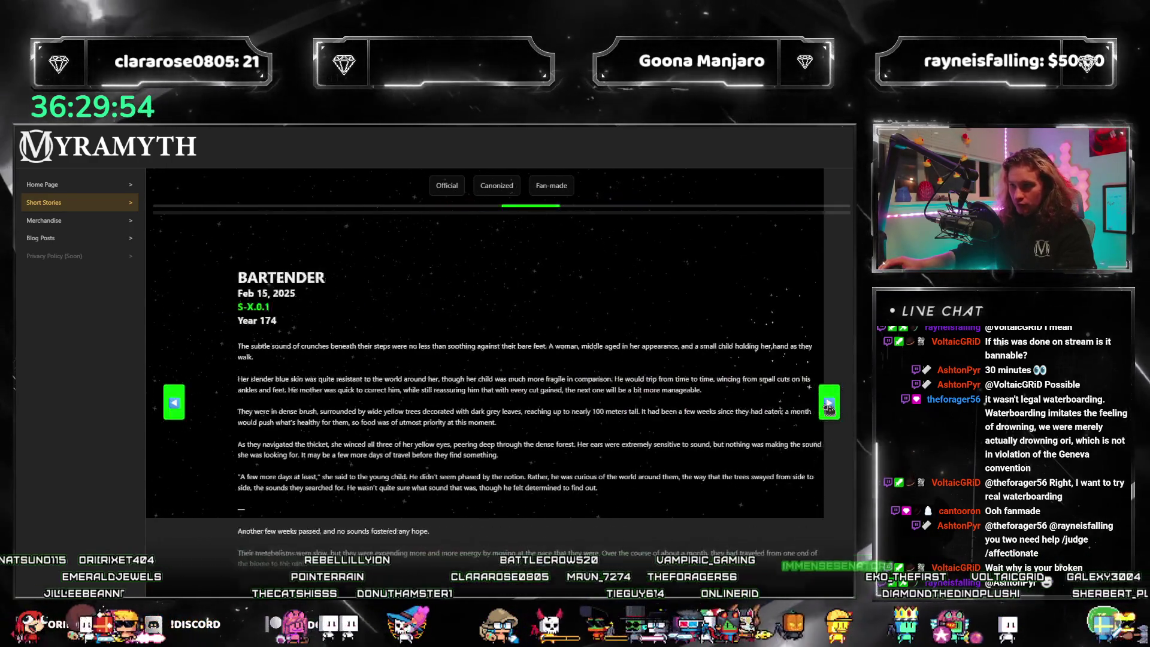
{"action": "left_click", "coordinate": [830, 402]}
{"action": "left_click", "coordinate": [829, 403]}
{"action": "left_click", "coordinate": [830, 403]}
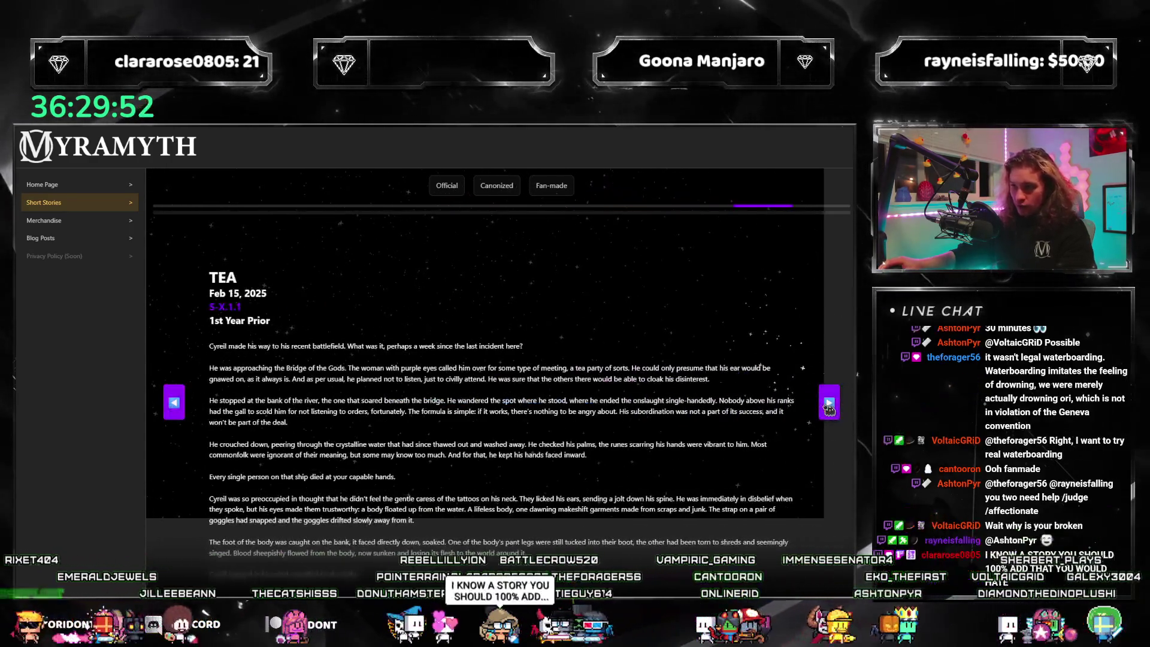
Page back to the first story, UTOPIA, and exit the browser's fullscreen view.
{"action": "left_click", "coordinate": [172, 410]}
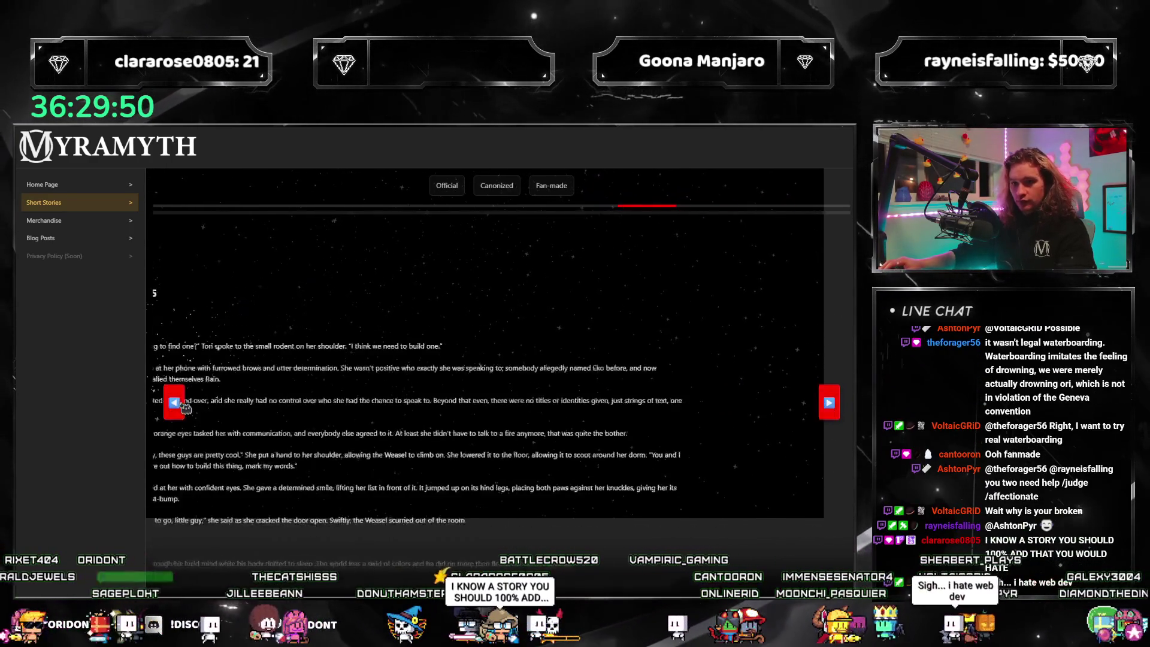
{"action": "left_click", "coordinate": [177, 408]}
{"action": "left_click", "coordinate": [183, 408]}
{"action": "left_click", "coordinate": [183, 408]}
{"action": "left_click", "coordinate": [183, 407]}
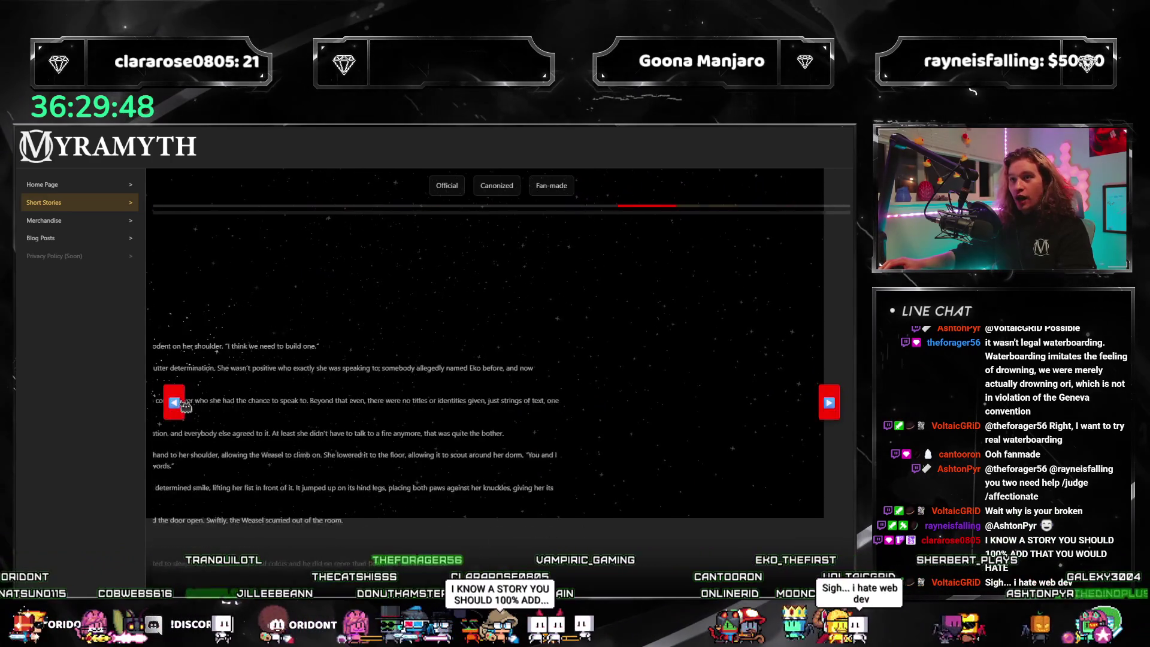
{"action": "left_click", "coordinate": [182, 407]}
{"action": "left_click", "coordinate": [183, 407]}
{"action": "left_click", "coordinate": [182, 405]}
{"action": "left_click", "coordinate": [176, 400]}
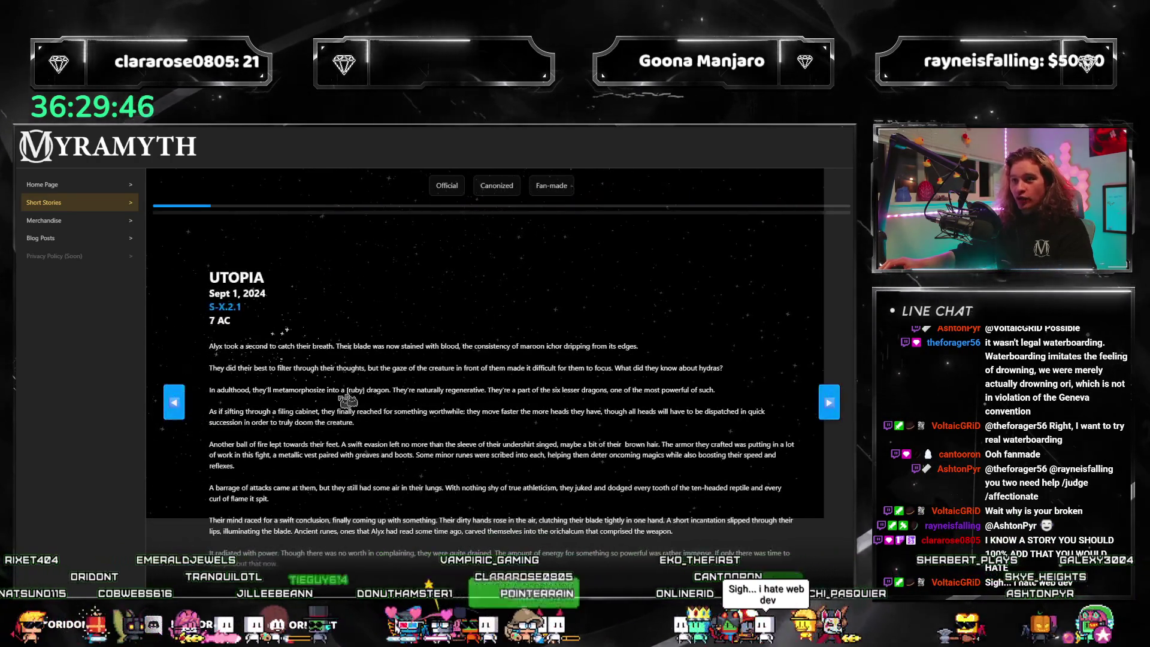
{"action": "key", "text": "F11"}
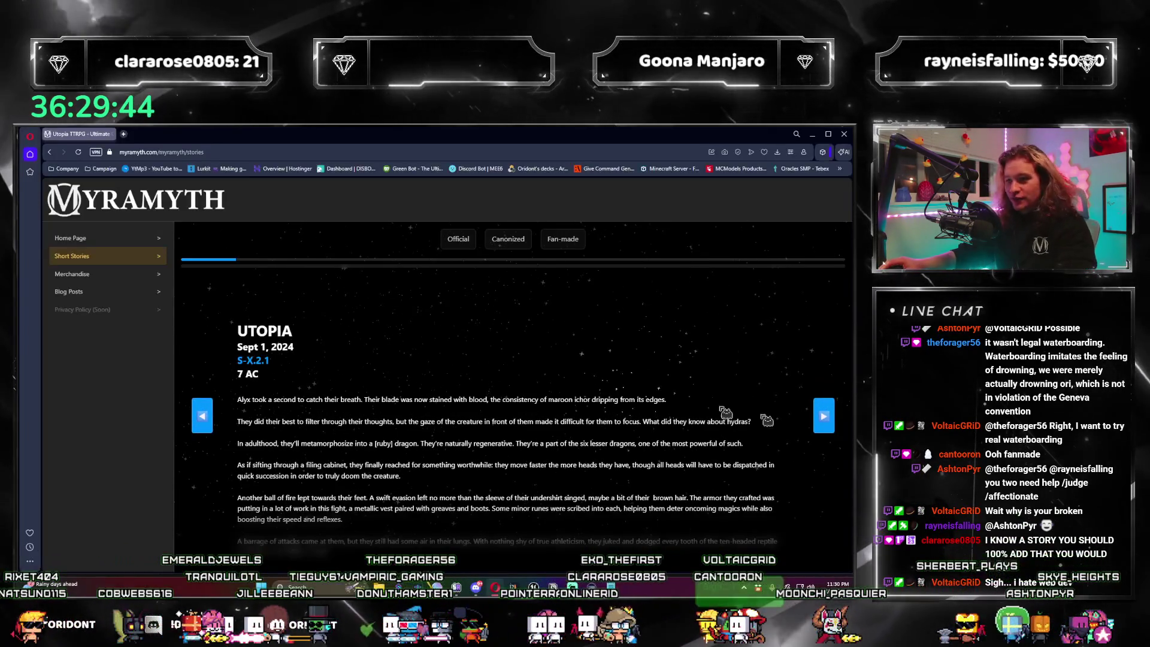
Switch to the WB_MainHUD editor and pan around the UpdateHUDStats graph.
{"action": "key", "text": "alt+Tab"}
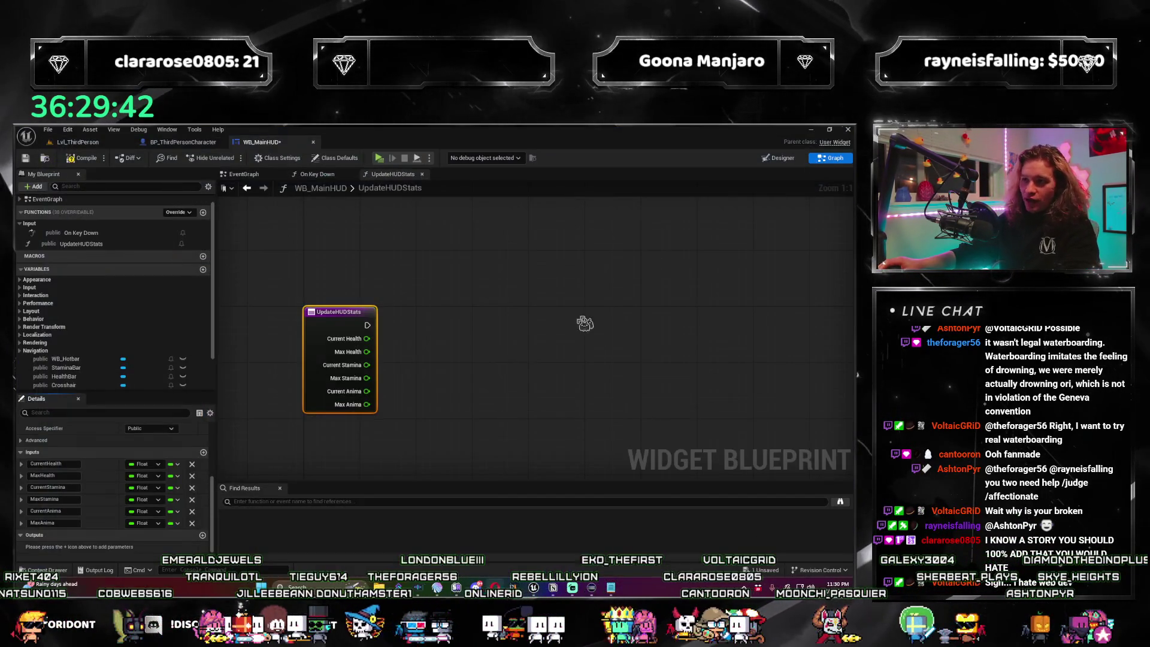
{"action": "left_click_drag", "start_coordinate": [486, 345], "coordinate": [449, 336]}
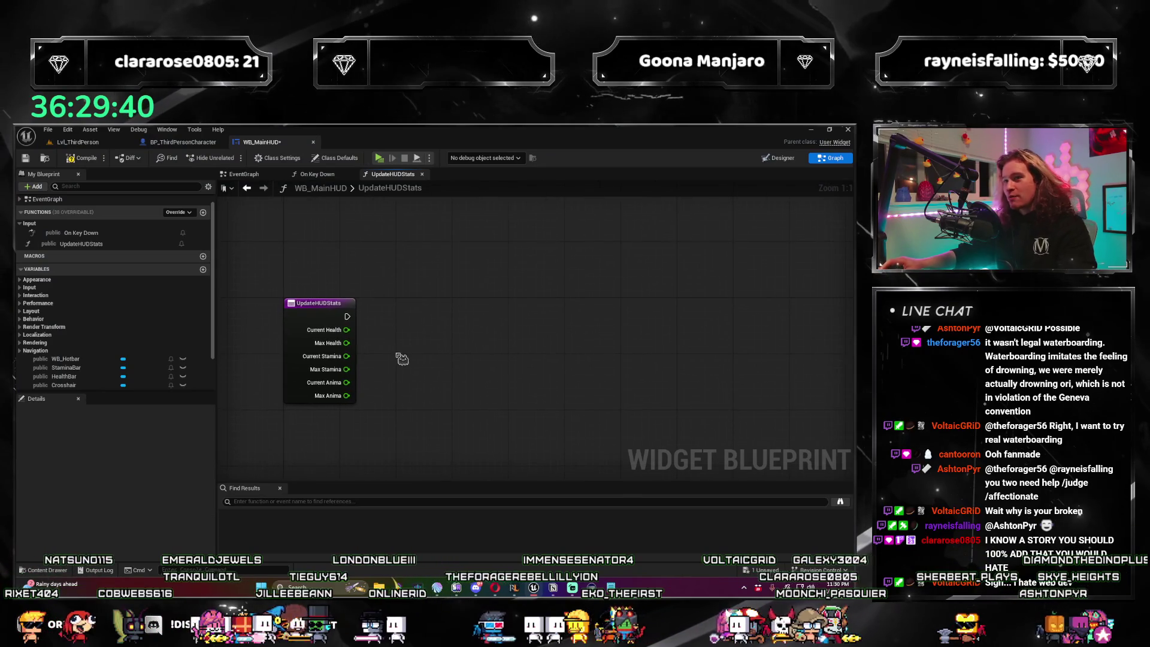
{"action": "mouse_move", "coordinate": [436, 330]}
{"action": "left_mouse_down"}
{"action": "mouse_move", "coordinate": [414, 284]}
{"action": "mouse_move", "coordinate": [449, 261]}
{"action": "mouse_move", "coordinate": [390, 290]}
{"action": "left_mouse_up"}
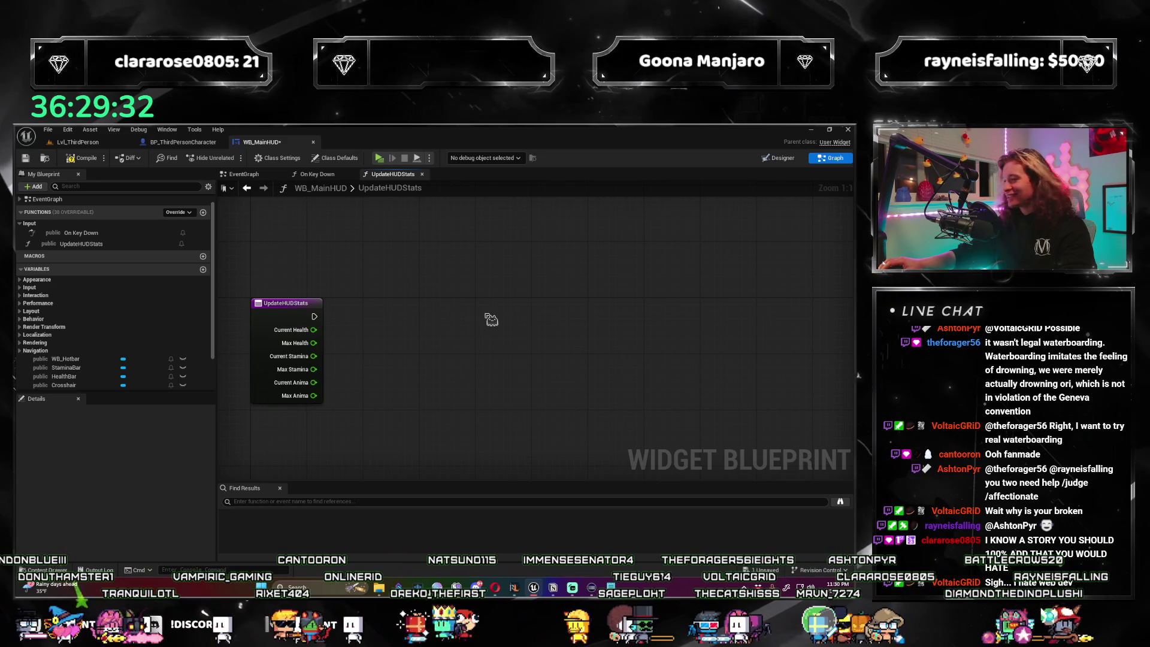
{"action": "mouse_move", "coordinate": [428, 330]}
{"action": "left_mouse_down"}
{"action": "mouse_move", "coordinate": [389, 360]}
{"action": "mouse_move", "coordinate": [449, 318]}
{"action": "mouse_move", "coordinate": [441, 350]}
{"action": "left_mouse_up"}
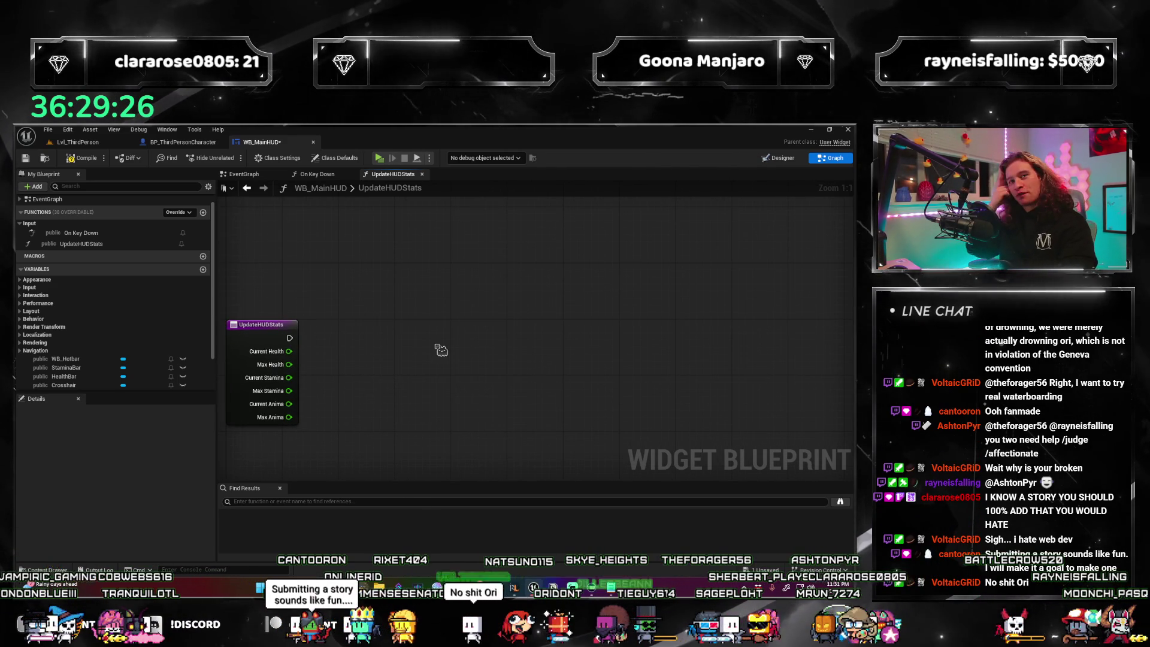
{"action": "mouse_move", "coordinate": [495, 292]}
{"action": "left_mouse_down"}
{"action": "mouse_move", "coordinate": [511, 293]}
{"action": "mouse_move", "coordinate": [455, 331]}
{"action": "mouse_move", "coordinate": [667, 386]}
{"action": "mouse_move", "coordinate": [494, 356]}
{"action": "mouse_move", "coordinate": [499, 366]}
{"action": "mouse_move", "coordinate": [393, 323]}
{"action": "mouse_move", "coordinate": [403, 362]}
{"action": "mouse_move", "coordinate": [394, 331]}
{"action": "left_mouse_up"}
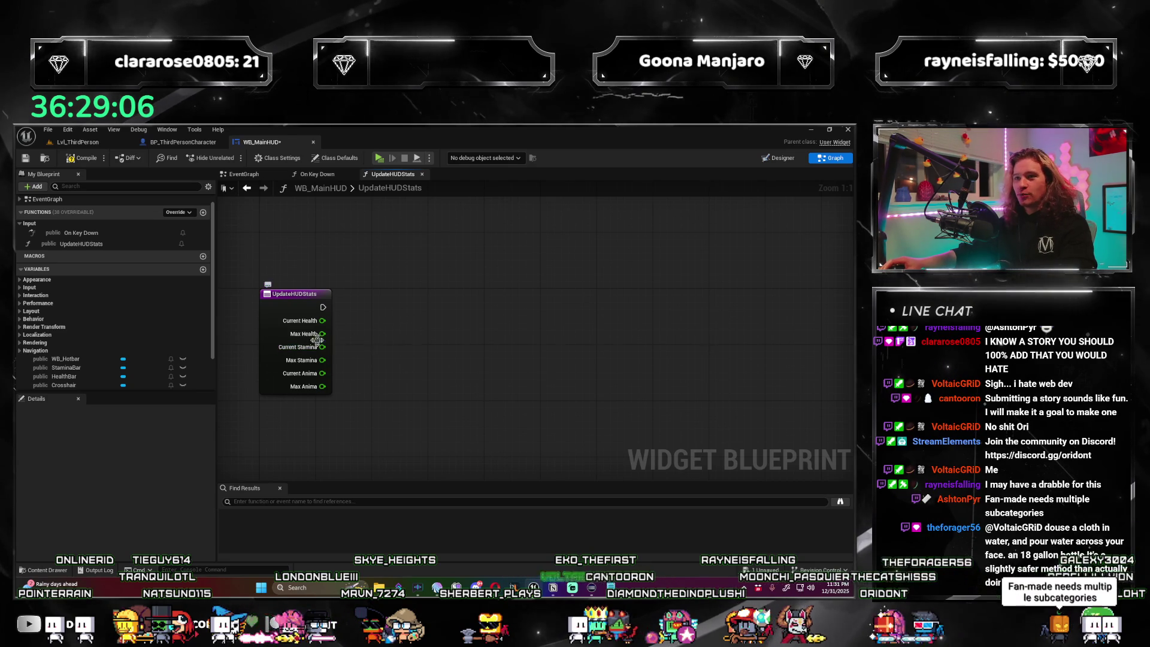
{"action": "mouse_move", "coordinate": [423, 359]}
{"action": "left_mouse_down"}
{"action": "mouse_move", "coordinate": [431, 372]}
{"action": "mouse_move", "coordinate": [457, 354]}
{"action": "mouse_move", "coordinate": [419, 354]}
{"action": "mouse_move", "coordinate": [424, 363]}
{"action": "left_mouse_up"}
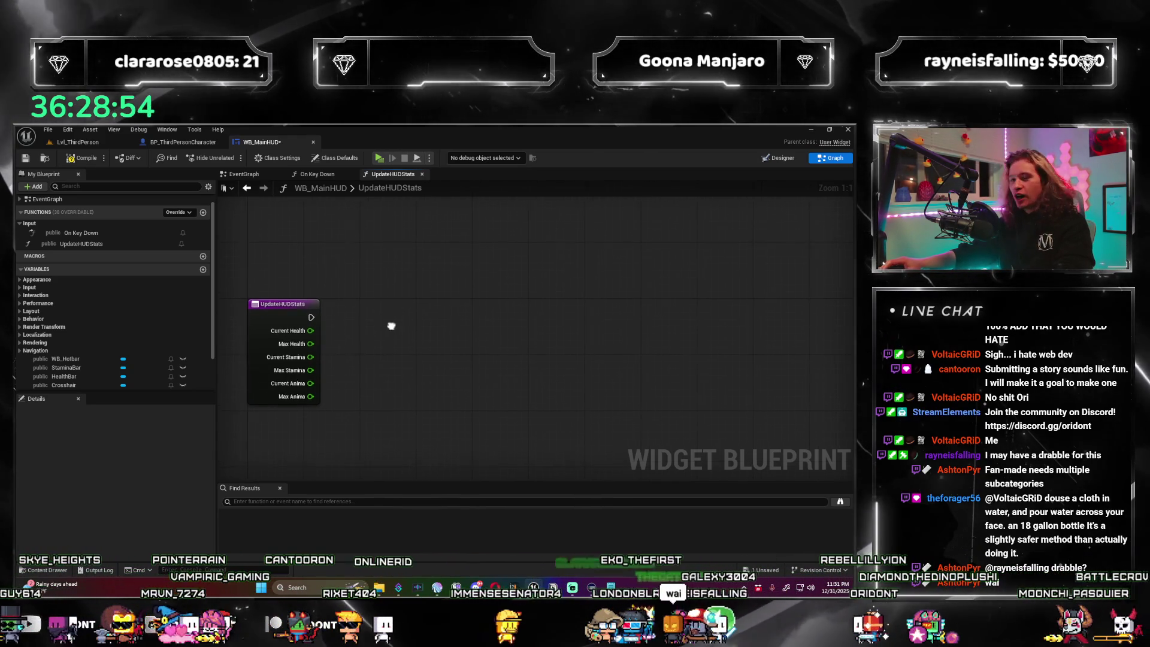
{"action": "left_click_drag", "start_coordinate": [390, 326], "coordinate": [414, 315]}
Compile WB_MainHUD, pan the graph left and select the WB_Hotbar variable.
{"action": "left_click", "coordinate": [87, 158]}
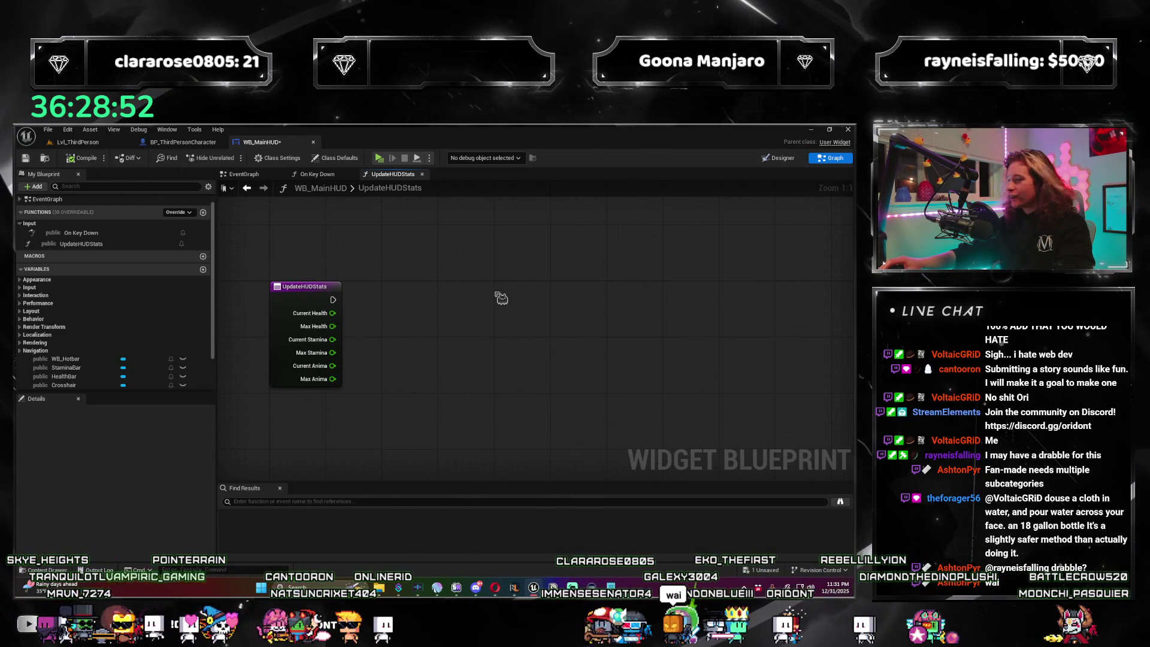
{"action": "left_click_drag", "start_coordinate": [503, 268], "coordinate": [500, 275]}
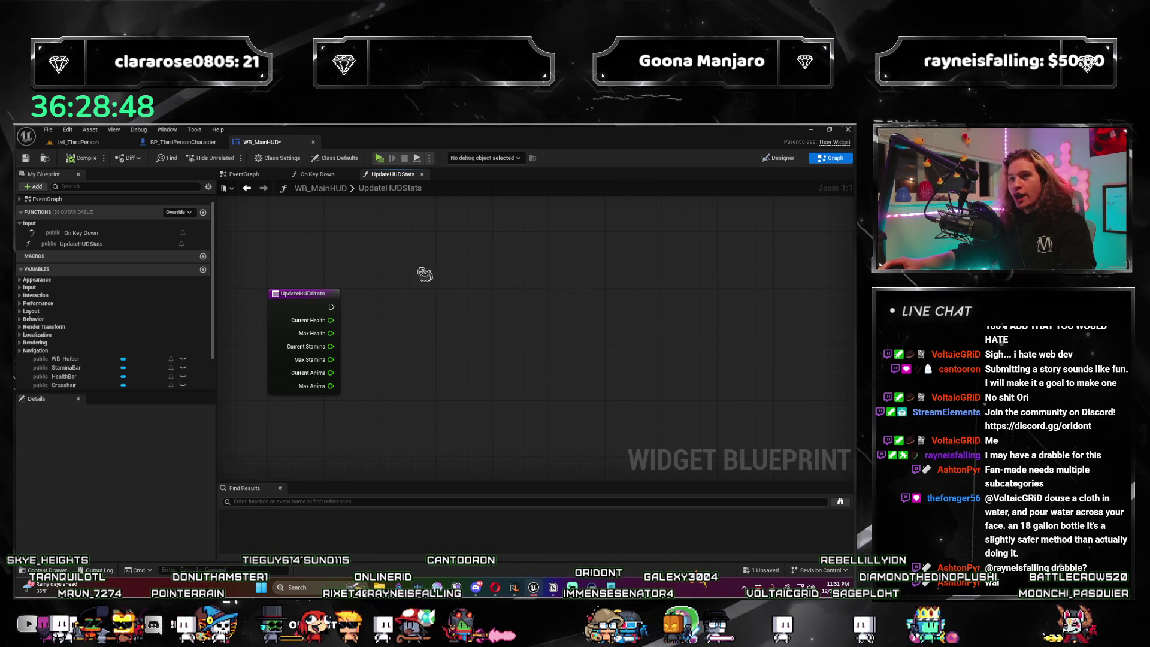
{"action": "left_click_drag", "start_coordinate": [409, 351], "coordinate": [388, 347]}
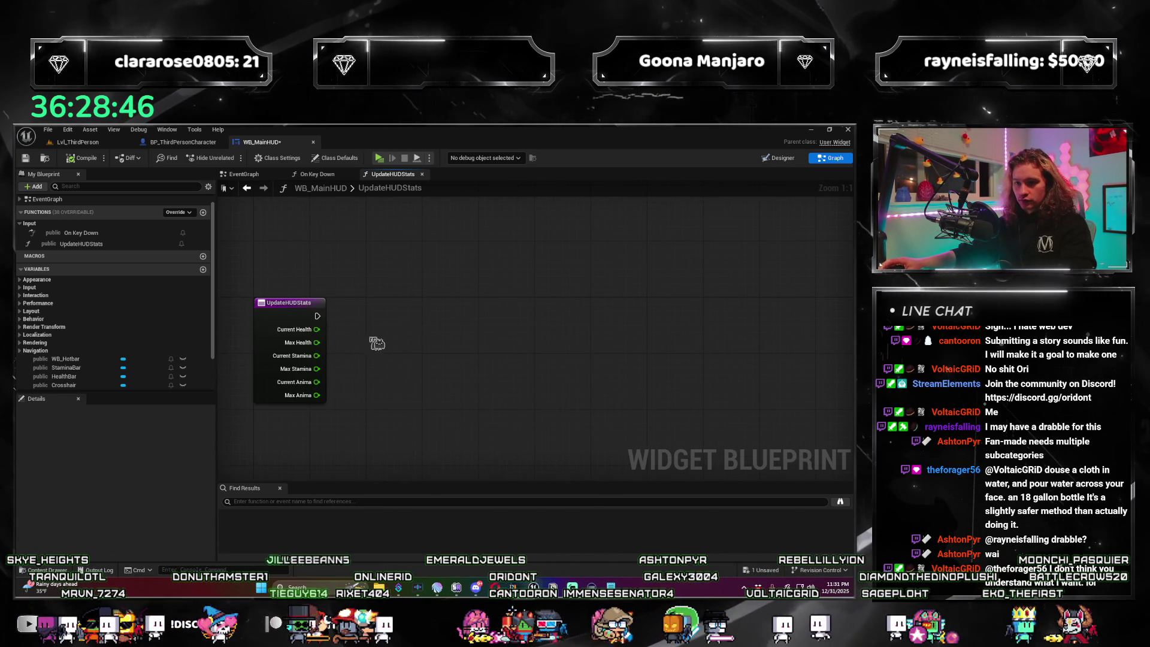
{"action": "left_click", "coordinate": [66, 358]}
{"action": "scroll", "coordinate": [97, 357], "scroll_direction": "down", "scroll_amount": 1}
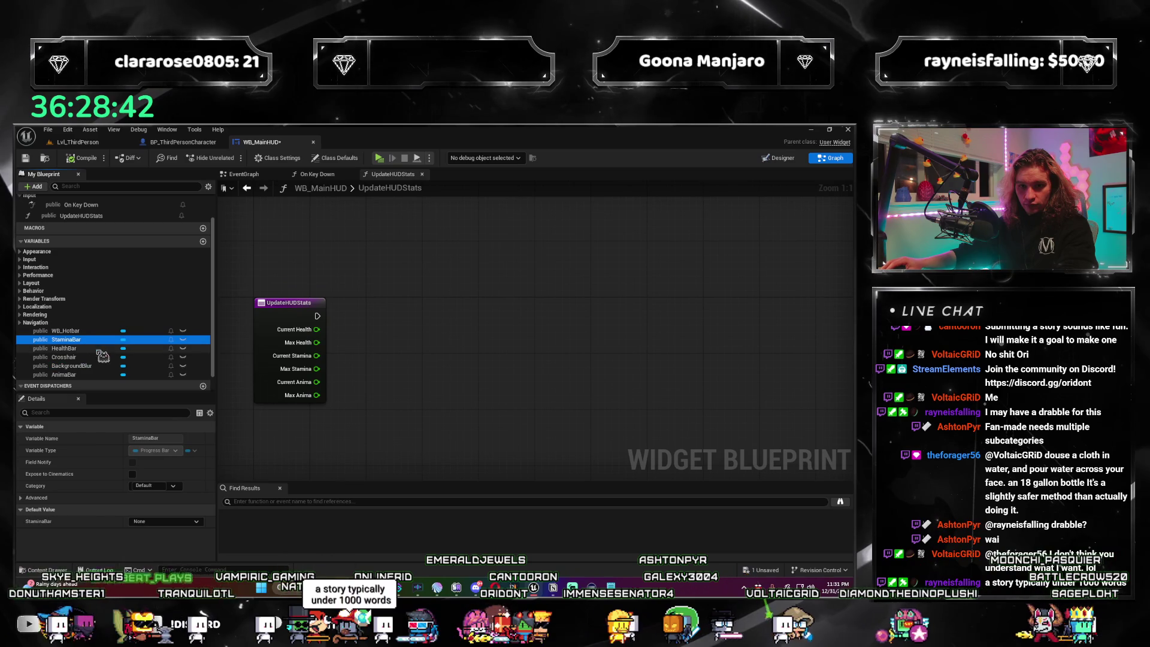
Drop HealthBar into UpdateHUDStats, then select the HealthText label in Designer and return to Graph.
{"action": "left_click_drag", "start_coordinate": [64, 348], "coordinate": [377, 339]}
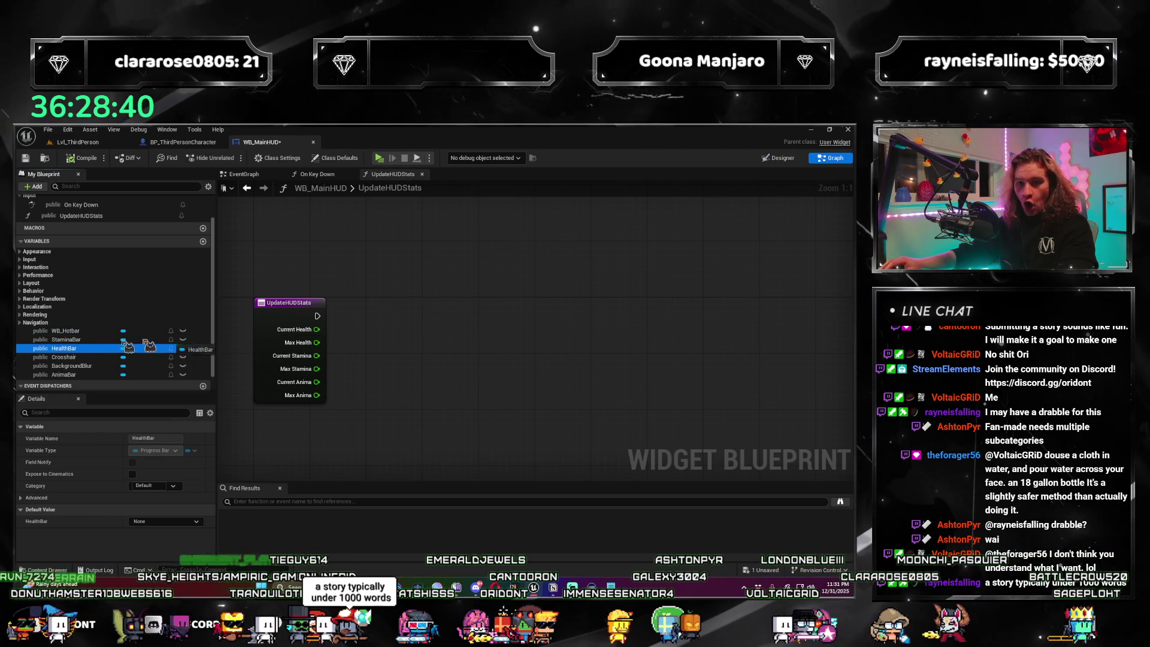
{"action": "left_click", "coordinate": [250, 175]}
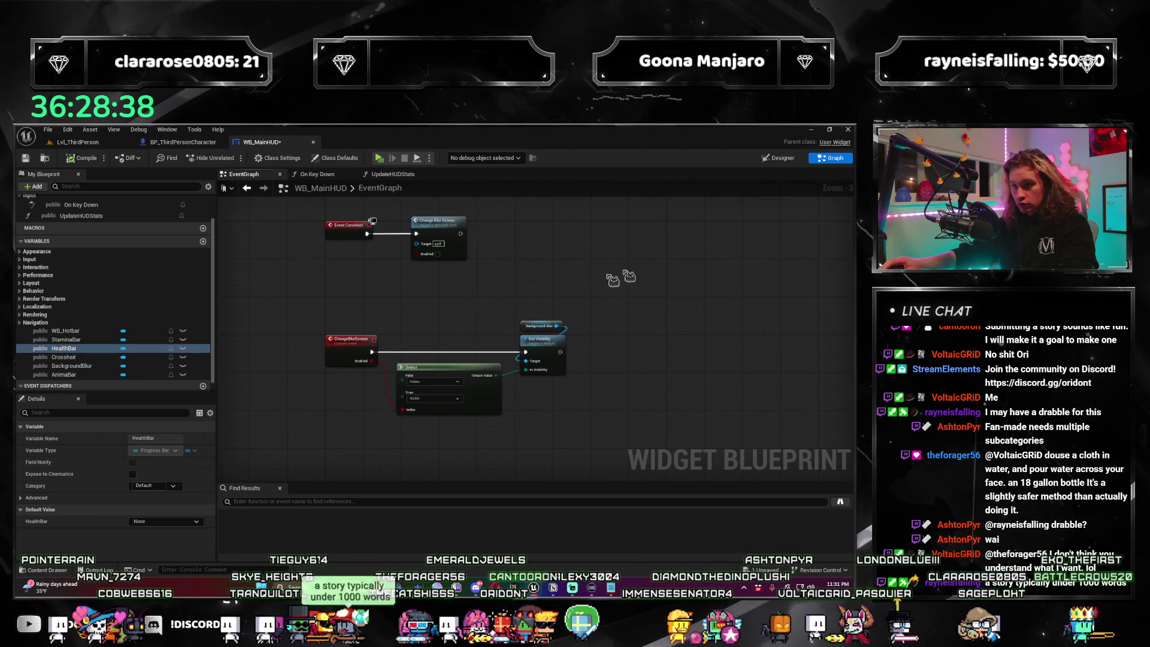
{"action": "left_click", "coordinate": [391, 174]}
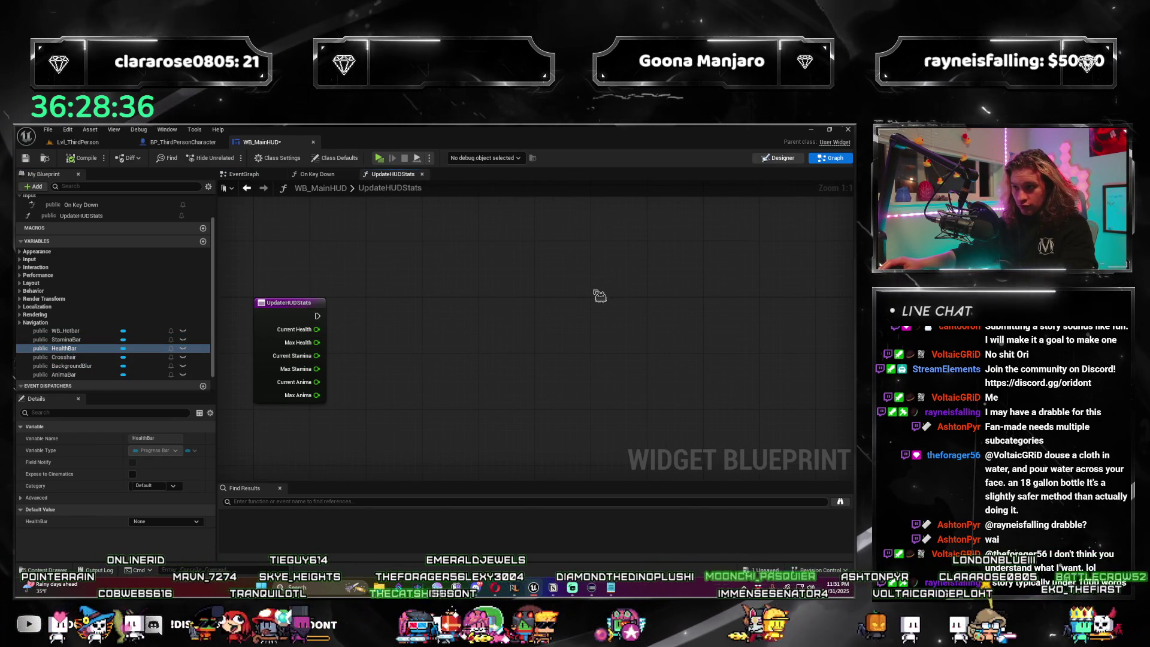
{"action": "left_click", "coordinate": [777, 158]}
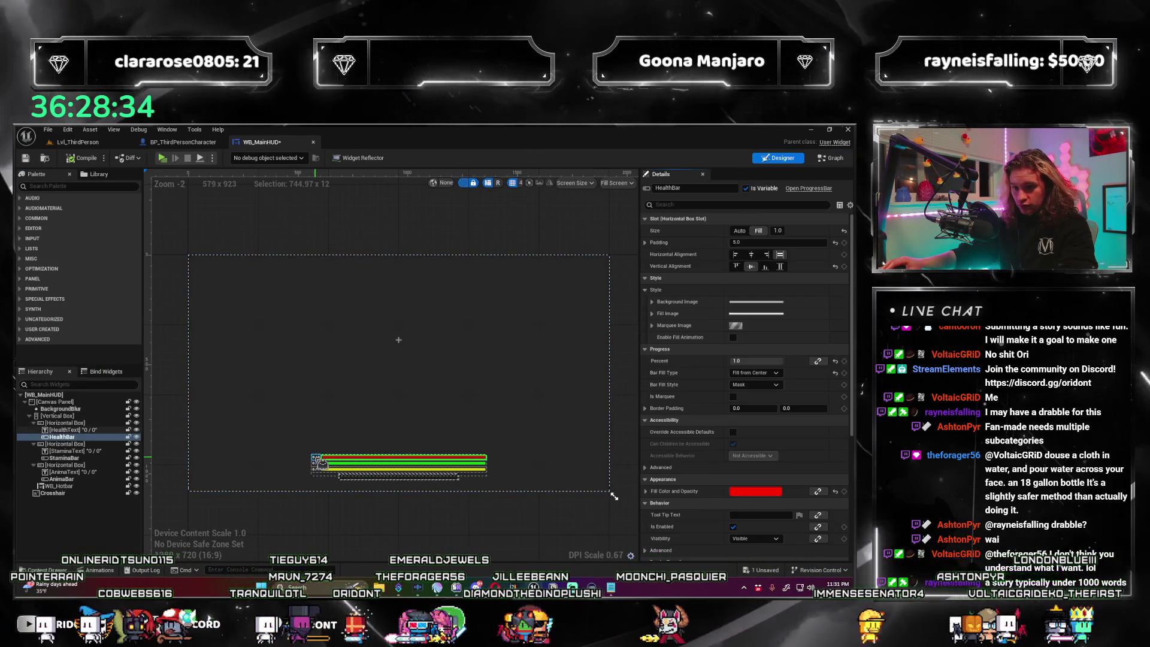
{"action": "left_click", "coordinate": [317, 469]}
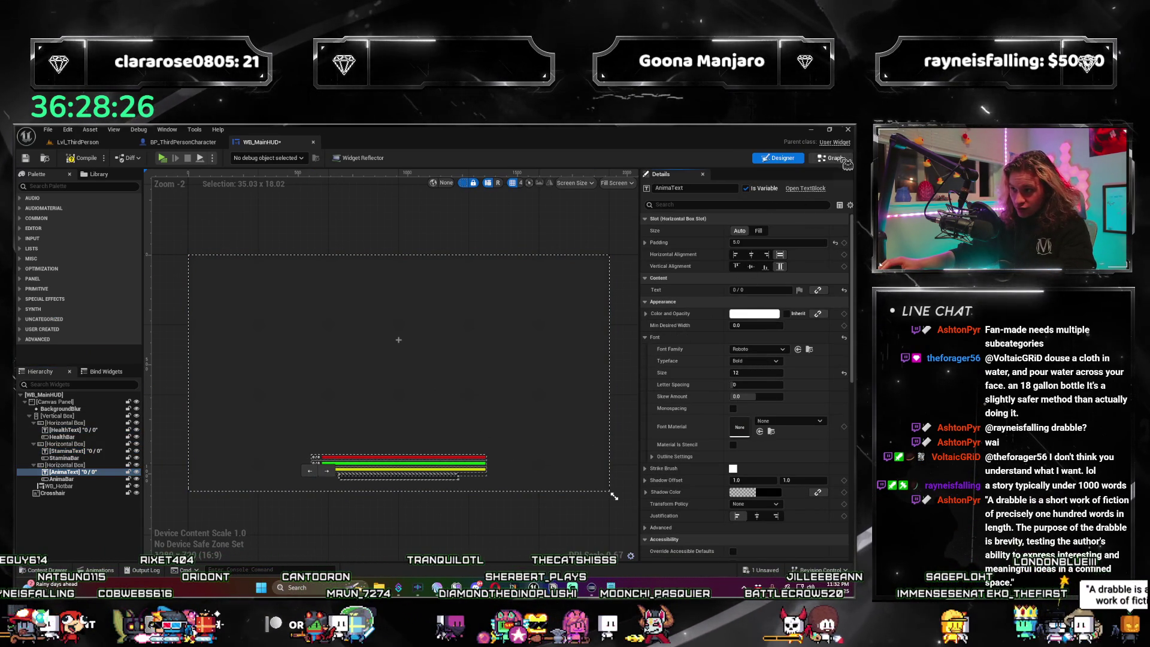
{"action": "left_click", "coordinate": [844, 159]}
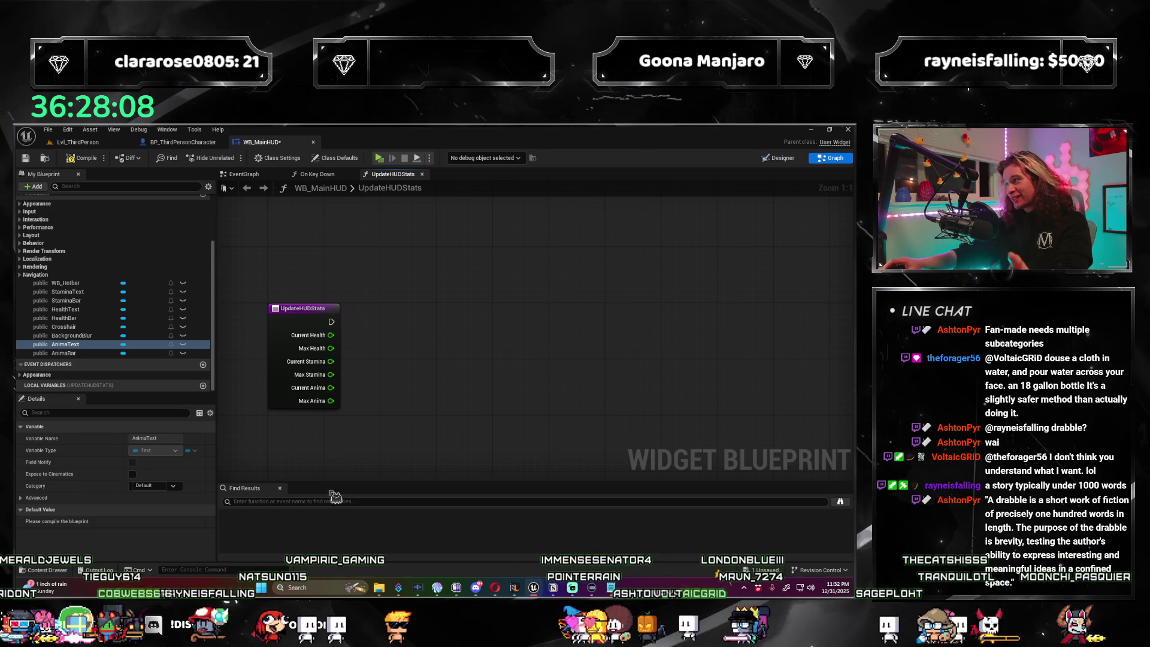
Compile and save WB_MainHUD with Ctrl+S, then pan around the UpdateHUDStats graph.
{"action": "left_click", "coordinate": [84, 158]}
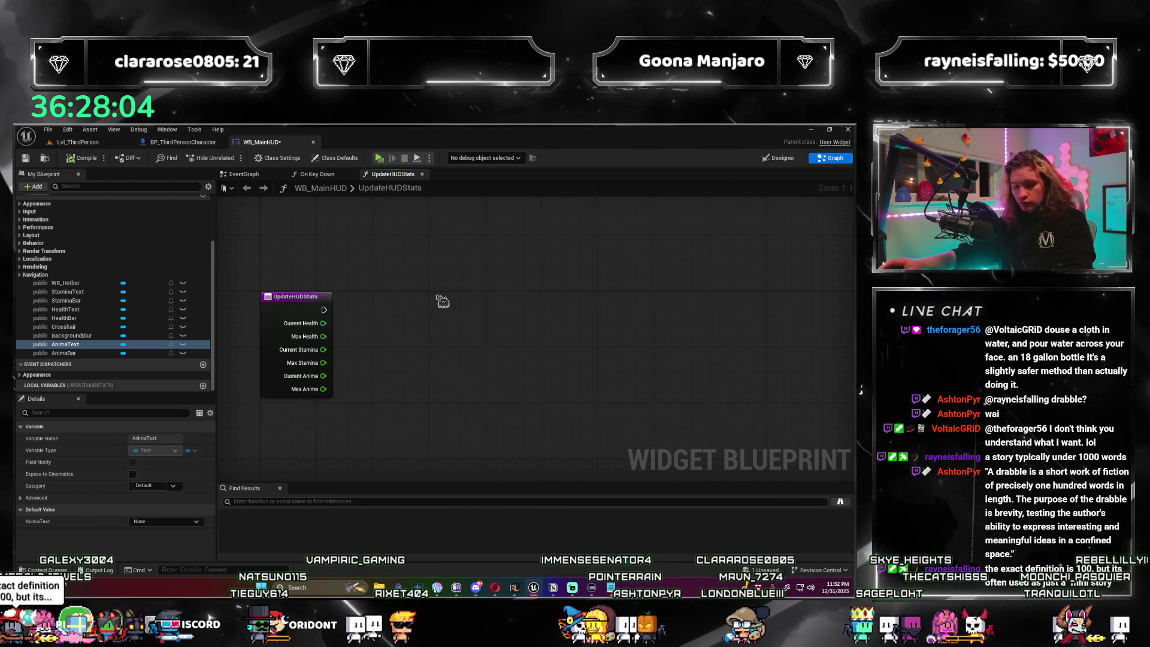
{"action": "key", "text": "ctrl+s"}
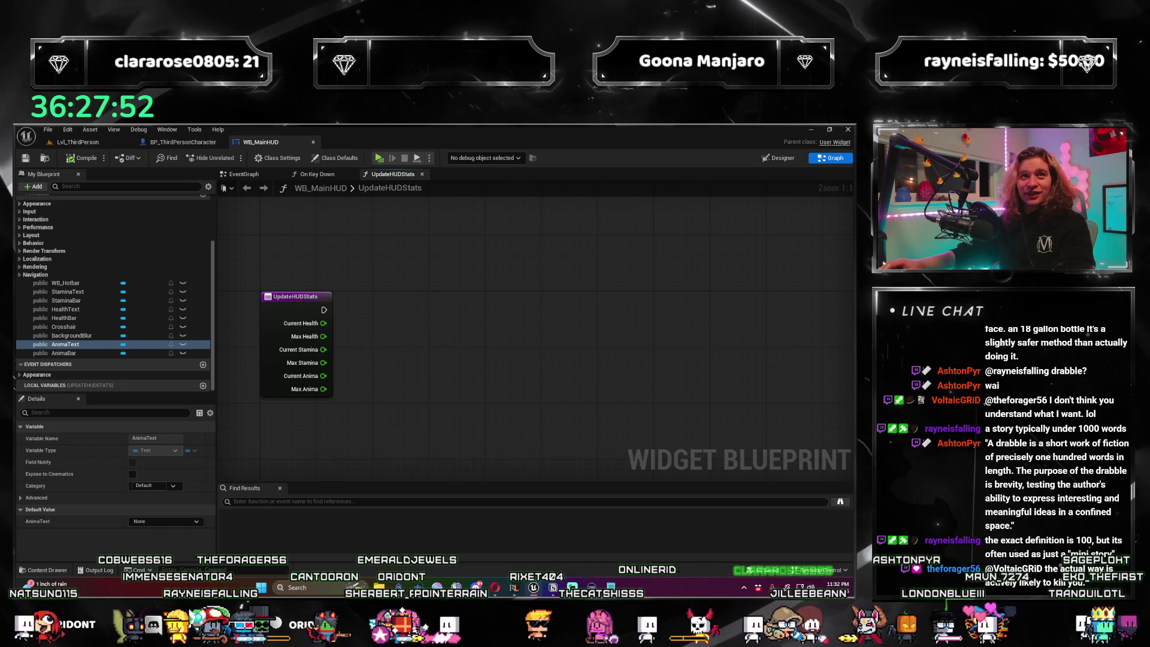
{"action": "mouse_move", "coordinate": [431, 260]}
{"action": "left_mouse_down"}
{"action": "mouse_move", "coordinate": [442, 249]}
{"action": "mouse_move", "coordinate": [427, 264]}
{"action": "mouse_move", "coordinate": [459, 278]}
{"action": "mouse_move", "coordinate": [427, 297]}
{"action": "left_mouse_up"}
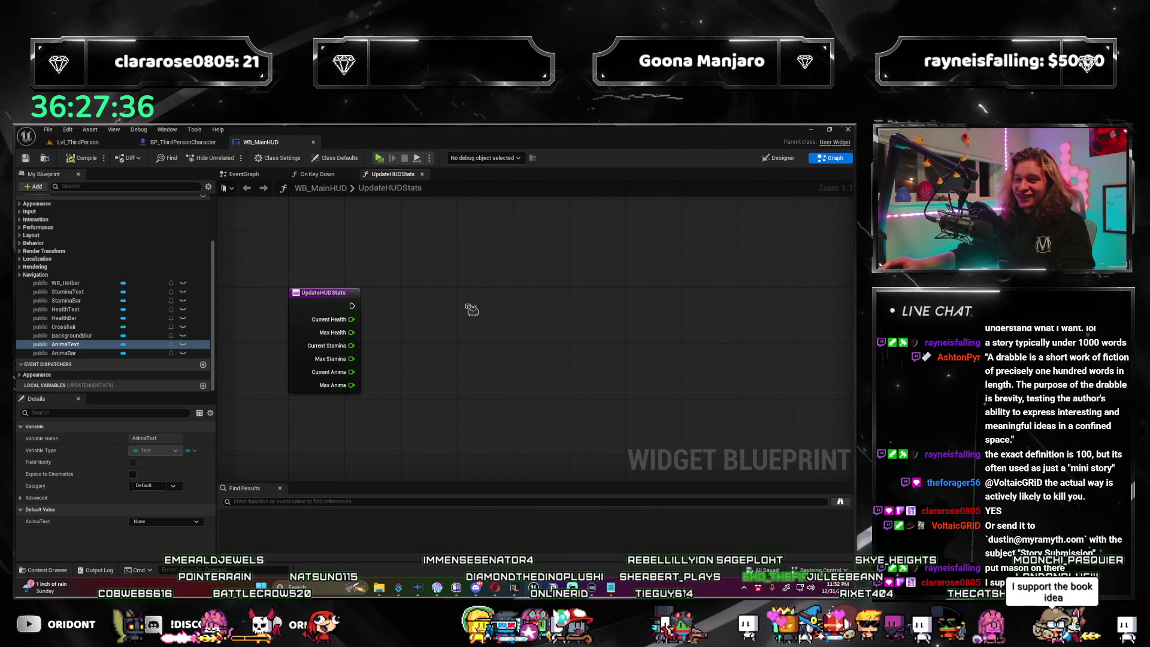
{"action": "left_click_drag", "start_coordinate": [449, 310], "coordinate": [452, 318]}
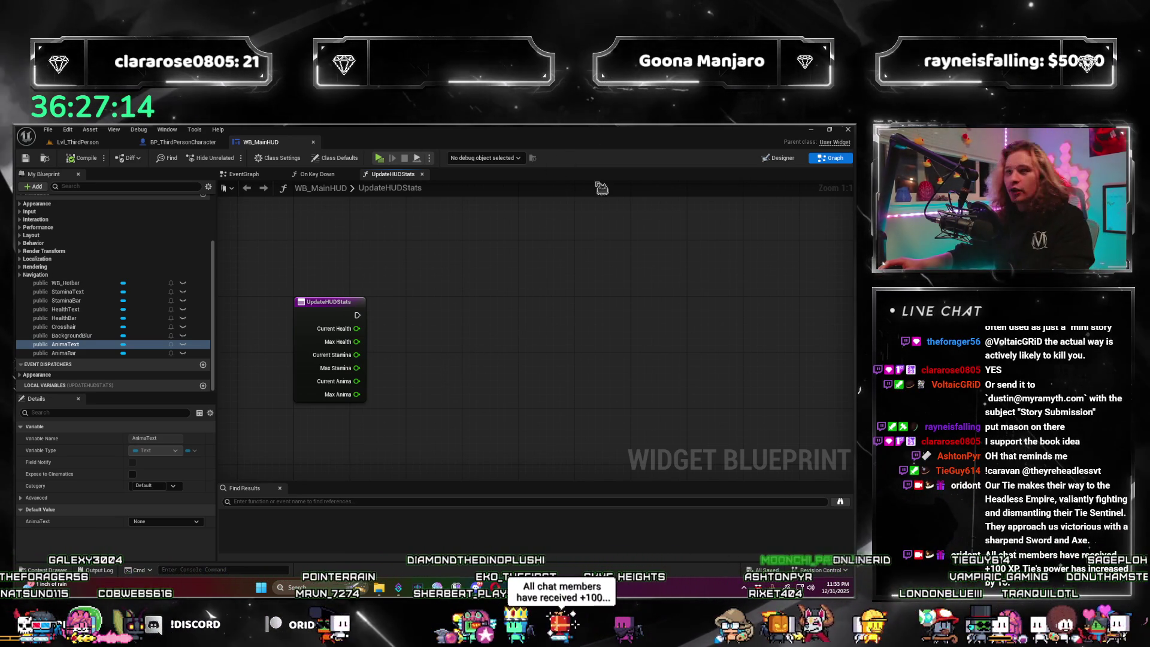
{"action": "mouse_move", "coordinate": [488, 352]}
{"action": "left_mouse_down"}
{"action": "mouse_move", "coordinate": [449, 341]}
{"action": "mouse_move", "coordinate": [427, 300]}
{"action": "mouse_move", "coordinate": [424, 326]}
{"action": "left_mouse_up"}
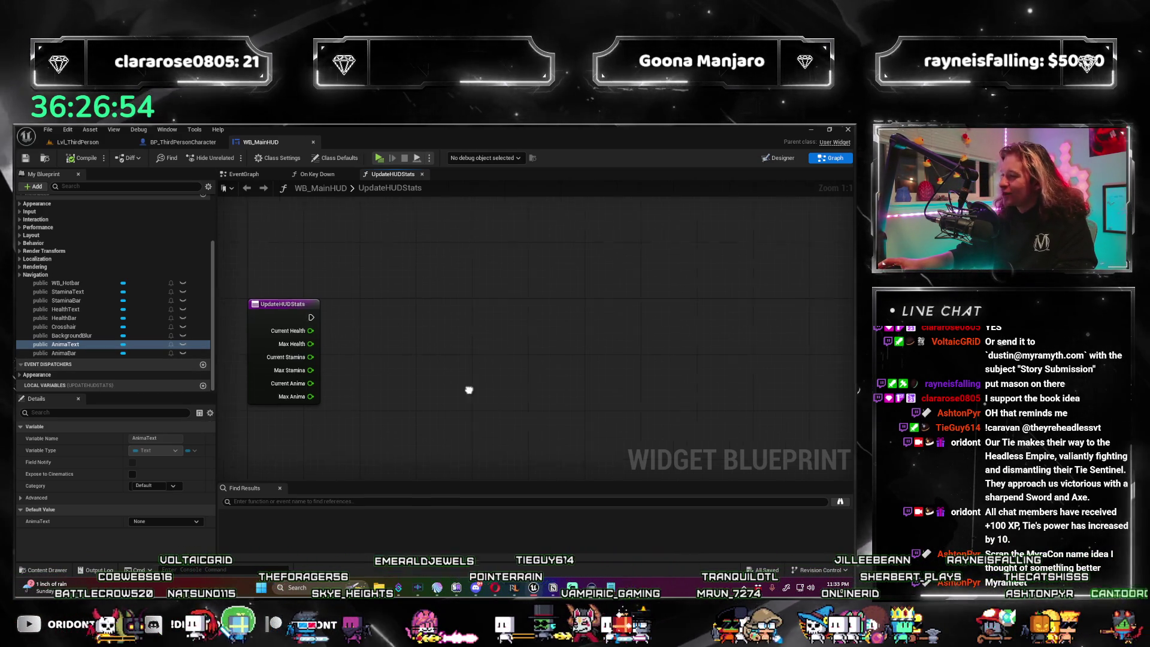
{"action": "scroll", "coordinate": [467, 390], "scroll_direction": "down", "scroll_amount": 1}
{"action": "scroll", "coordinate": [390, 390], "scroll_direction": "up", "scroll_amount": 1}
Place a Health Text getter and add a SET Text node for it.
{"action": "mouse_move", "coordinate": [65, 344]}
{"action": "left_mouse_down"}
{"action": "mouse_move", "coordinate": [388, 335]}
{"action": "mouse_move", "coordinate": [84, 347]}
{"action": "mouse_move", "coordinate": [95, 315]}
{"action": "mouse_move", "coordinate": [205, 328]}
{"action": "mouse_move", "coordinate": [90, 312]}
{"action": "left_mouse_up"}
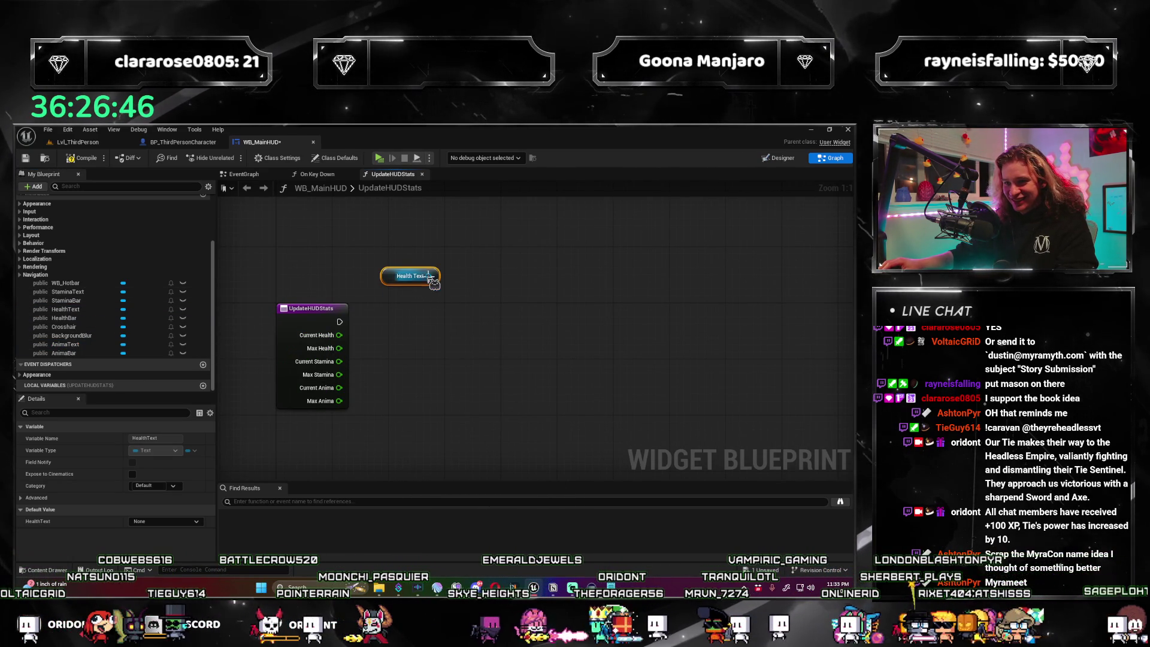
{"action": "left_click_drag", "start_coordinate": [428, 276], "coordinate": [502, 277]}
{"action": "type", "text": "set text"}
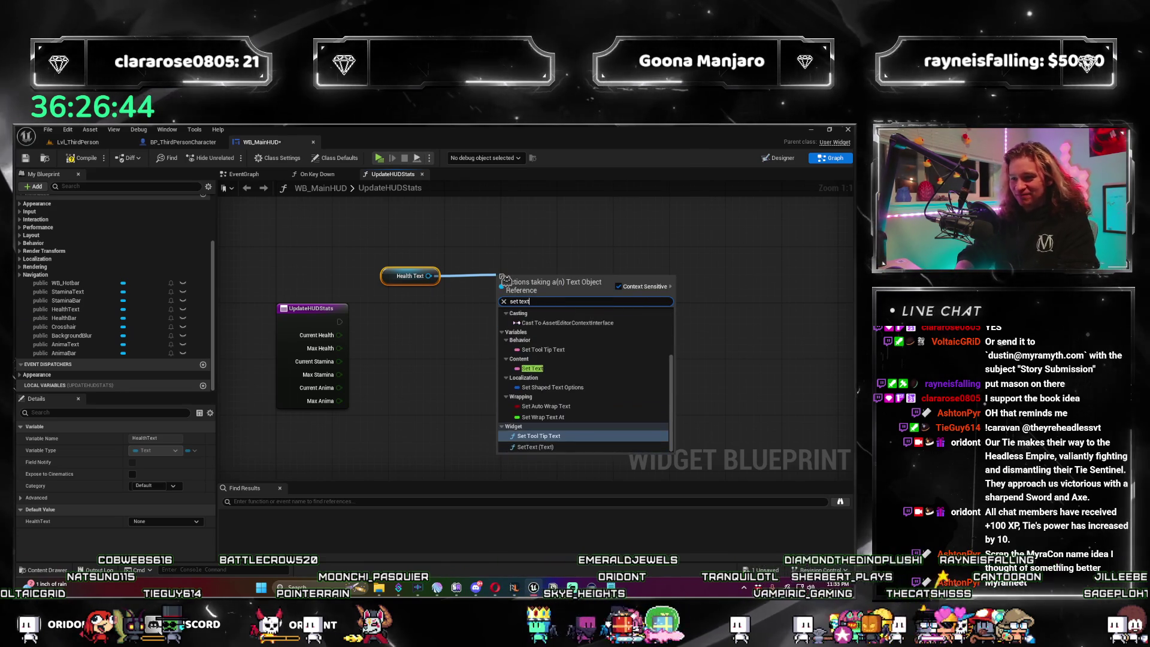
{"action": "key", "text": "Up"}
{"action": "key", "text": "Up"}
{"action": "key", "text": "Up"}
{"action": "key", "text": "Return"}
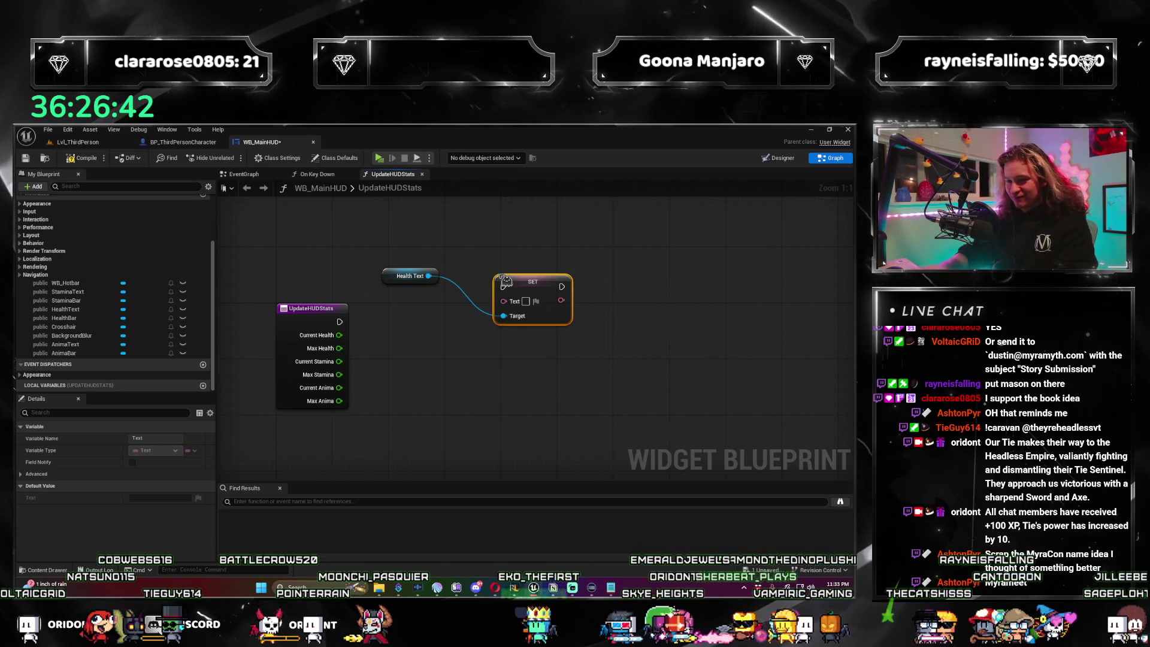
{"action": "left_click_drag", "start_coordinate": [505, 280], "coordinate": [505, 287]}
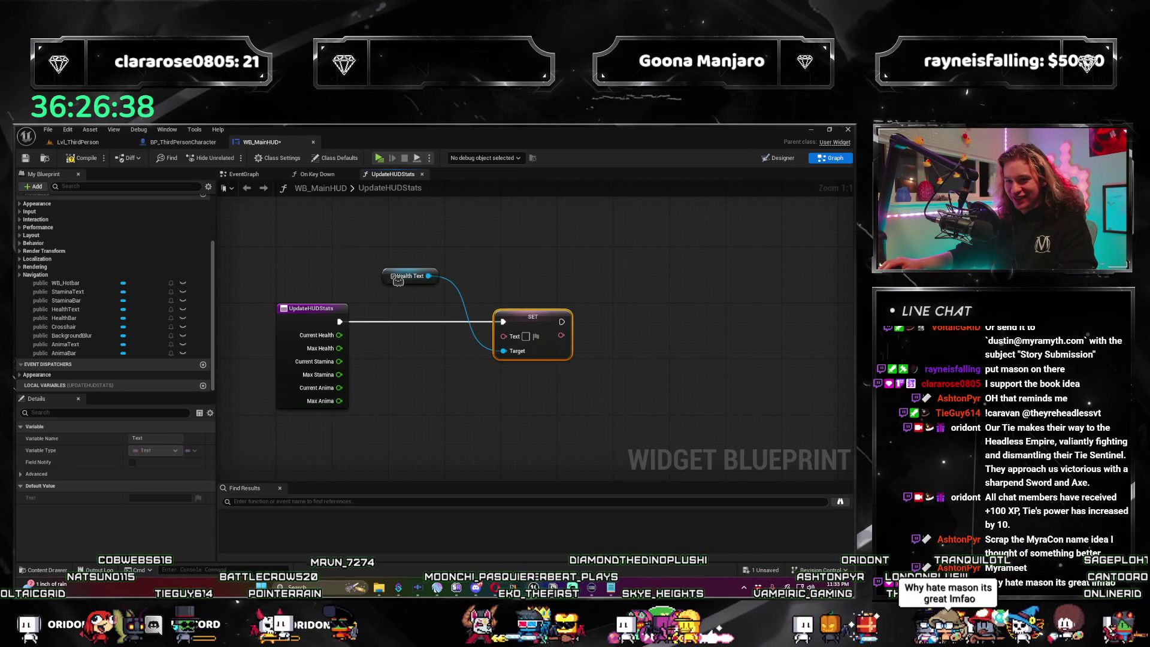
Move the Health Text getter below SET Text and shift both nodes rightward.
{"action": "left_click_drag", "start_coordinate": [398, 280], "coordinate": [429, 372]}
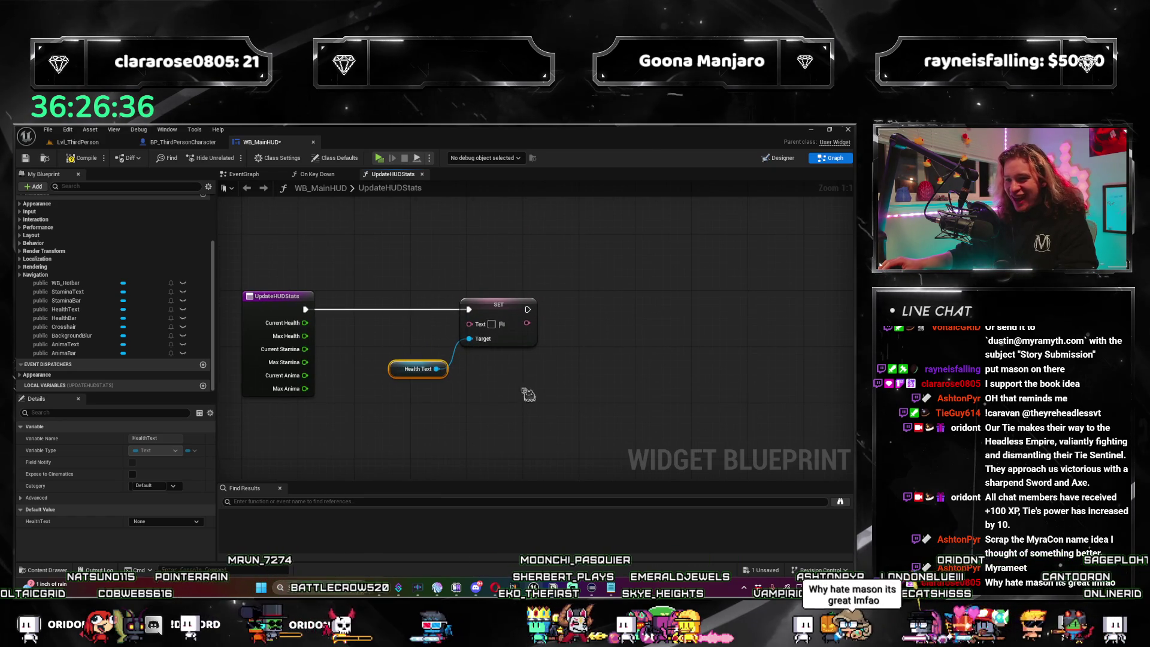
{"action": "left_click", "coordinate": [503, 304], "text": "shift"}
{"action": "left_click_drag", "start_coordinate": [503, 304], "coordinate": [599, 304]}
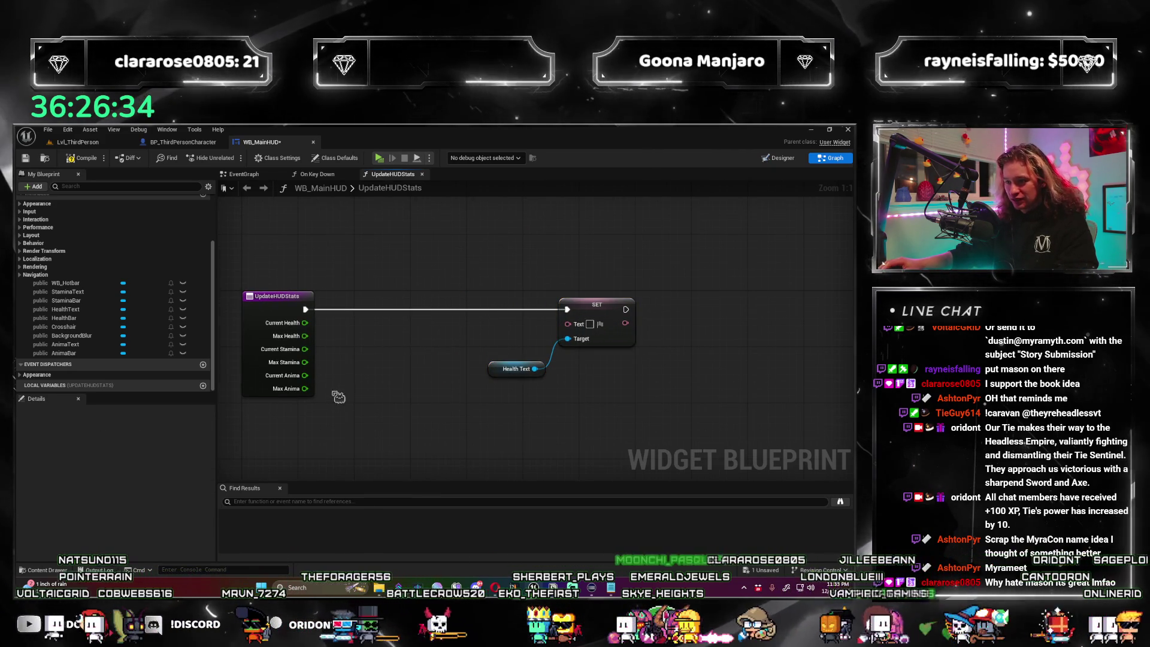
{"action": "mouse_move", "coordinate": [485, 394]}
{"action": "left_mouse_down"}
{"action": "mouse_move", "coordinate": [638, 324]}
{"action": "mouse_move", "coordinate": [708, 316]}
{"action": "left_mouse_up"}
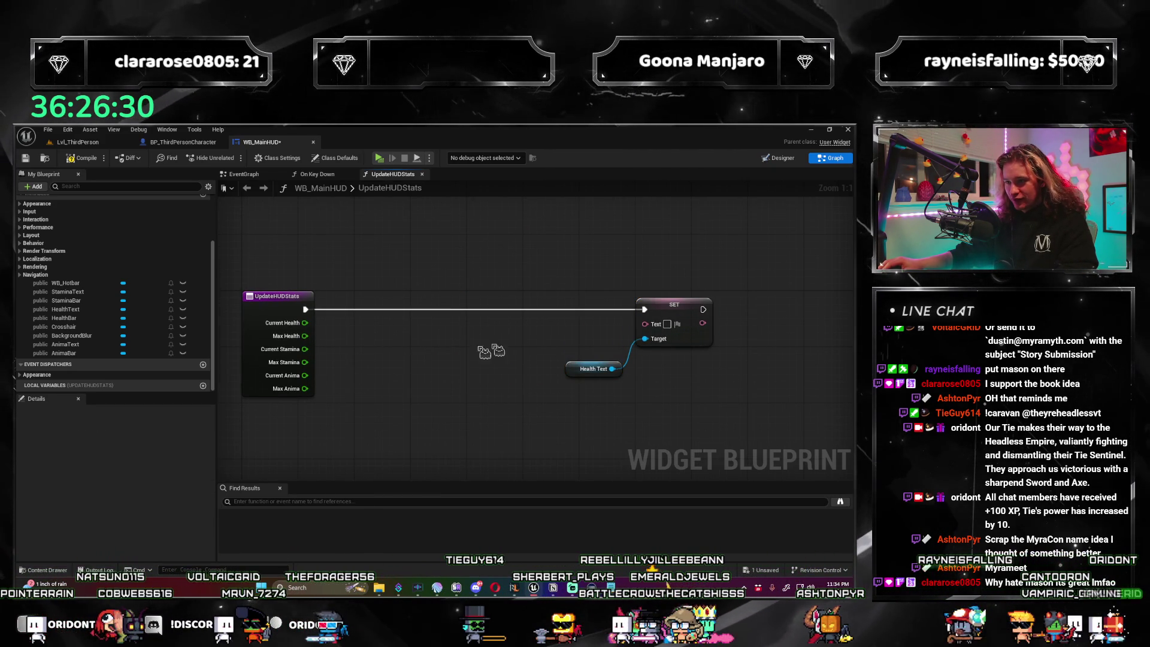
{"action": "right_click", "coordinate": [413, 349]}
{"action": "left_click", "coordinate": [369, 324]}
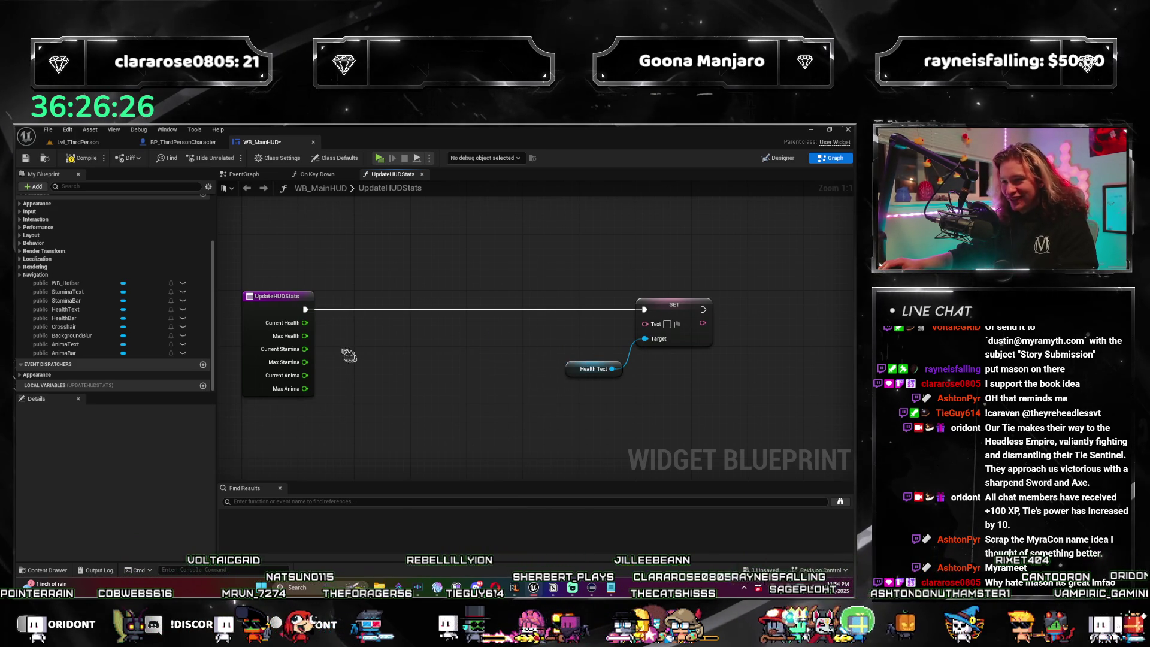
Convert Current Health with To String (Float) and feed it into an Append node with '/'.
{"action": "mouse_move", "coordinate": [304, 323]}
{"action": "left_mouse_down"}
{"action": "mouse_move", "coordinate": [386, 336]}
{"action": "mouse_move", "coordinate": [377, 324]}
{"action": "left_mouse_up"}
{"action": "type", "text": "t"}
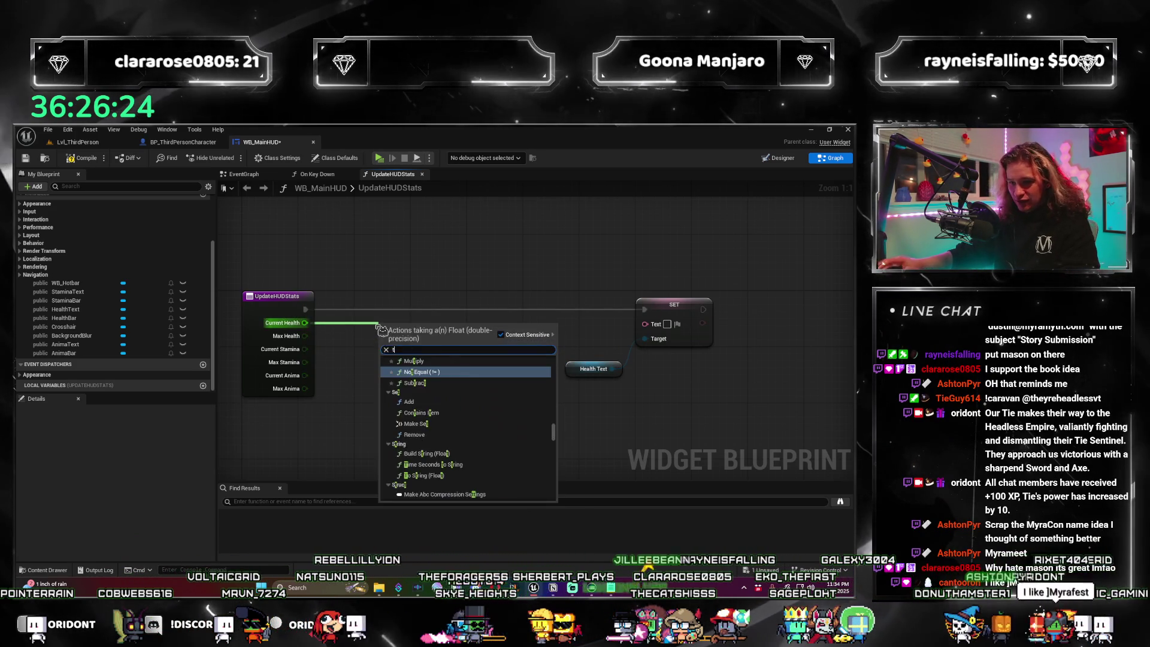
{"action": "type", "text": "o t"}
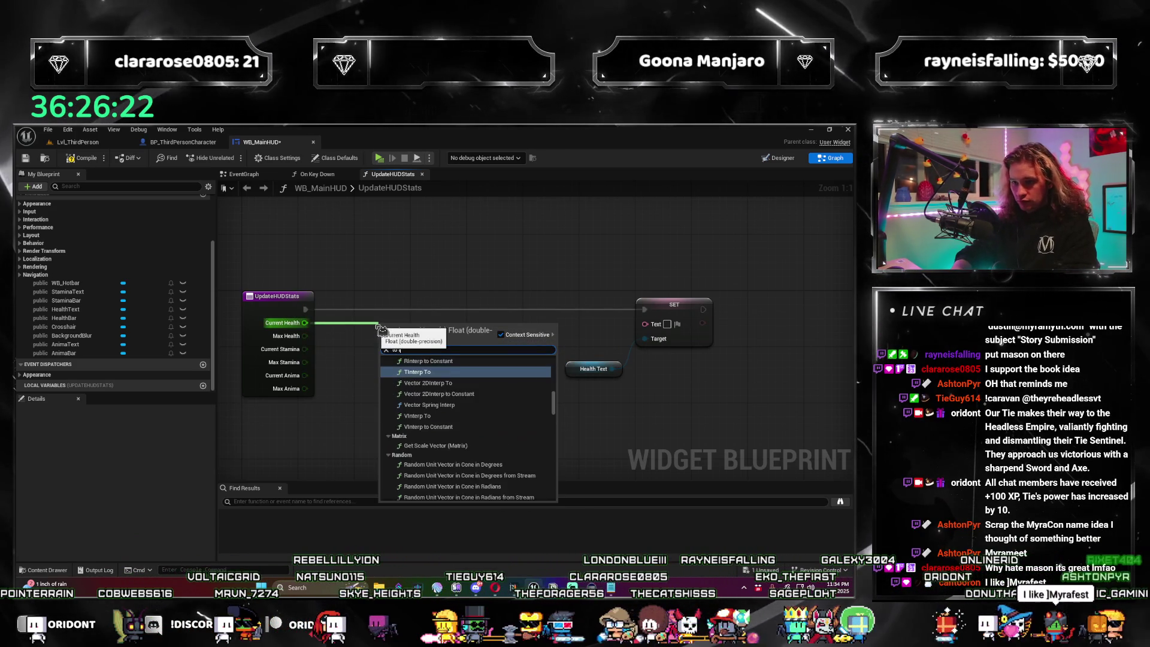
{"action": "type", "text": "tring"}
{"action": "key", "text": "Return"}
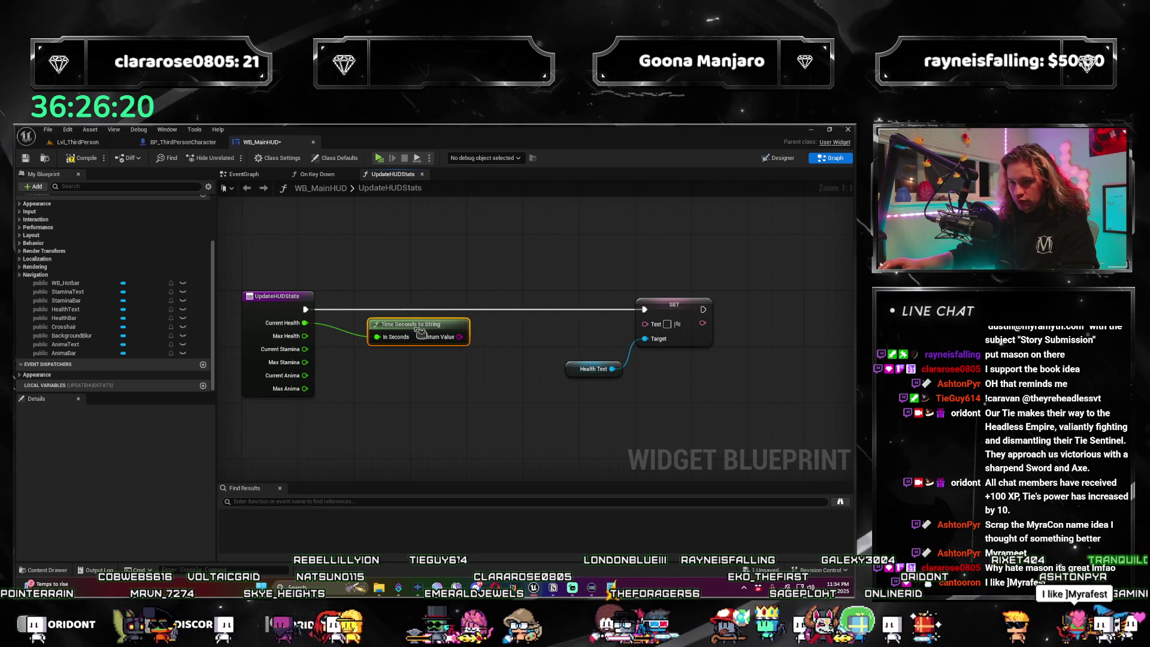
{"action": "left_click_drag", "start_coordinate": [369, 338], "coordinate": [370, 332]}
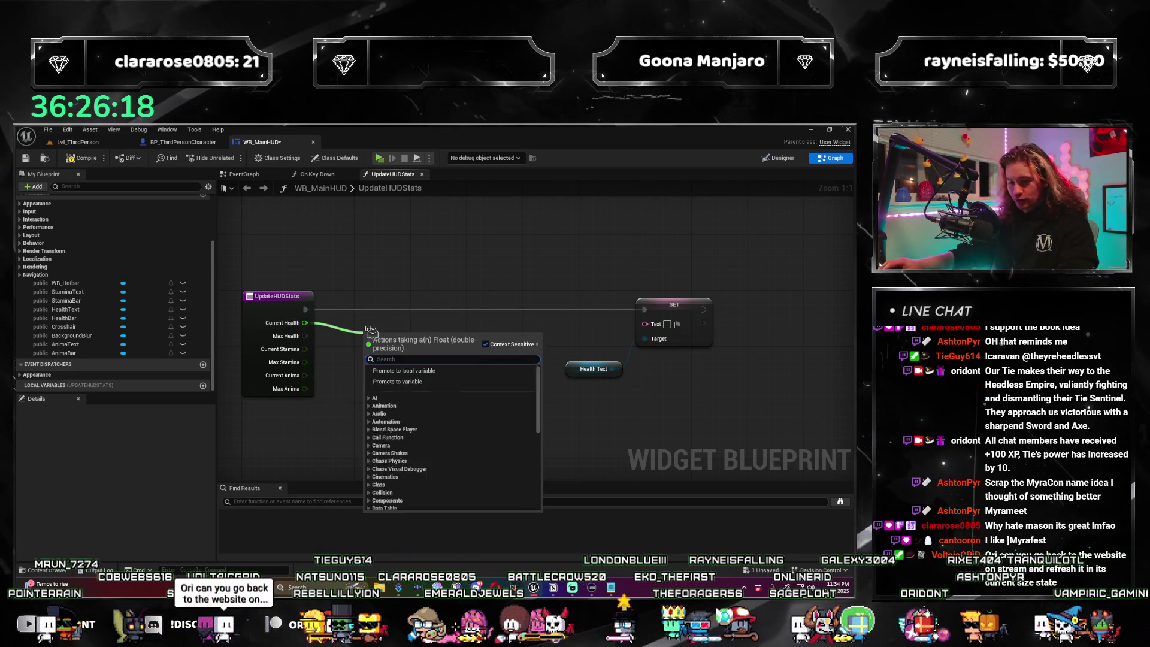
{"action": "type", "text": "to string"}
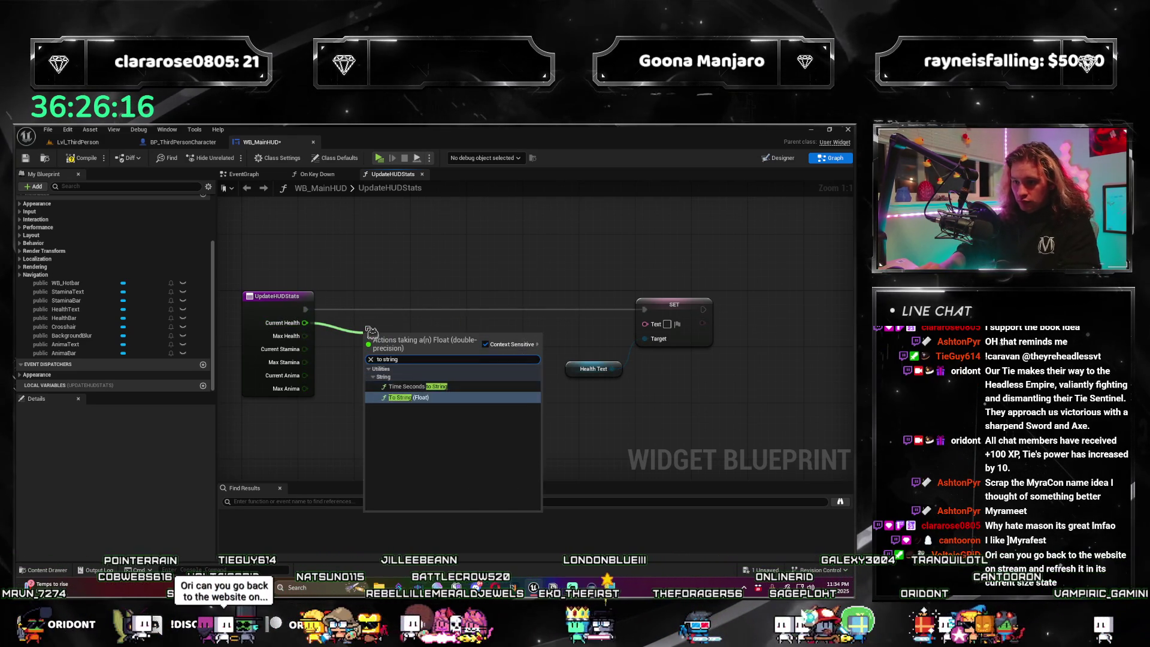
{"action": "key", "text": "Return"}
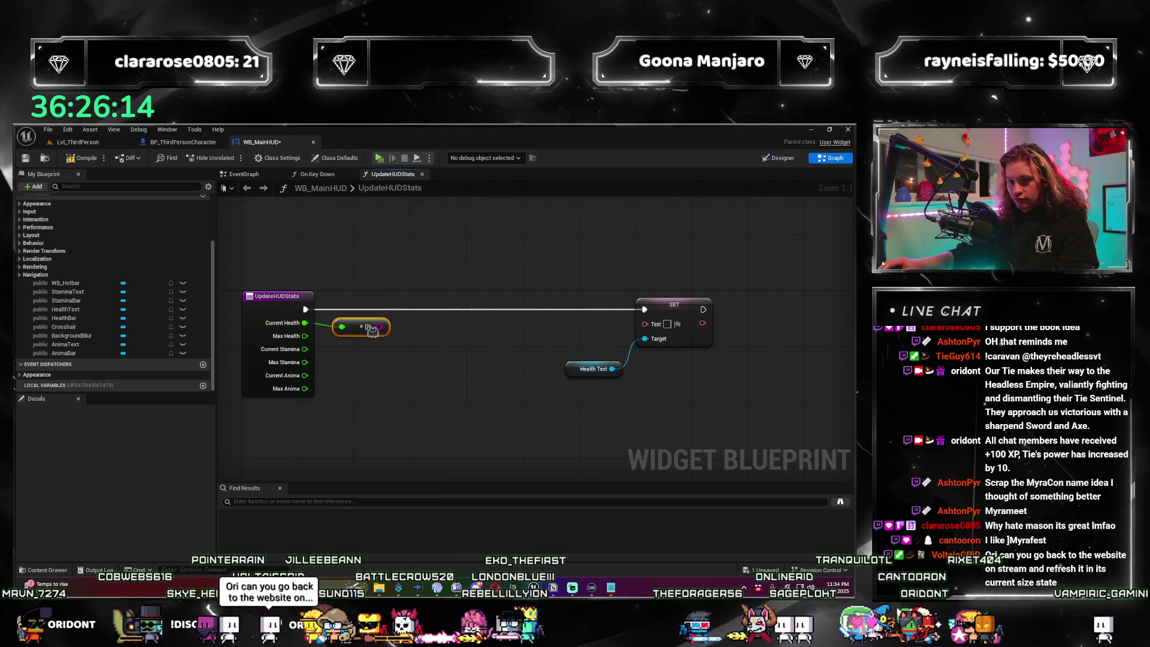
{"action": "type", "text": "a"}
{"action": "left_click_drag", "start_coordinate": [380, 327], "coordinate": [439, 326]}
{"action": "type", "text": "ppend"}
{"action": "key", "text": "Return"}
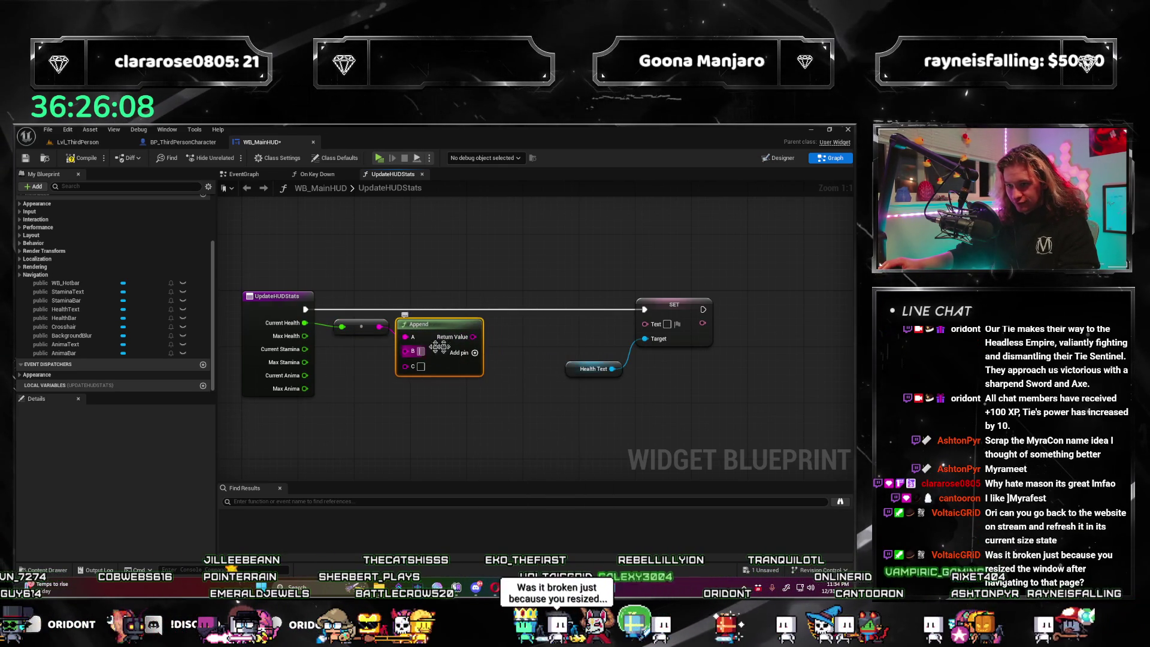
{"action": "type", "text": "/"}
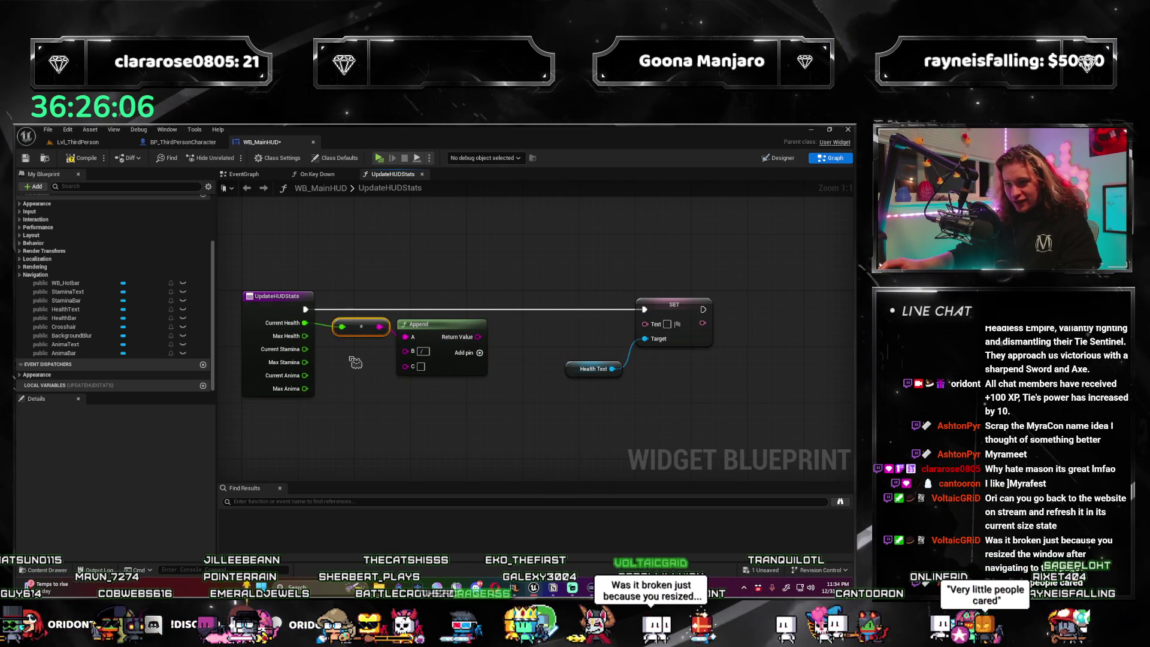
Connect Max Health's string into Append and shift the health display chain right.
{"action": "left_click_drag", "start_coordinate": [376, 362], "coordinate": [356, 348]}
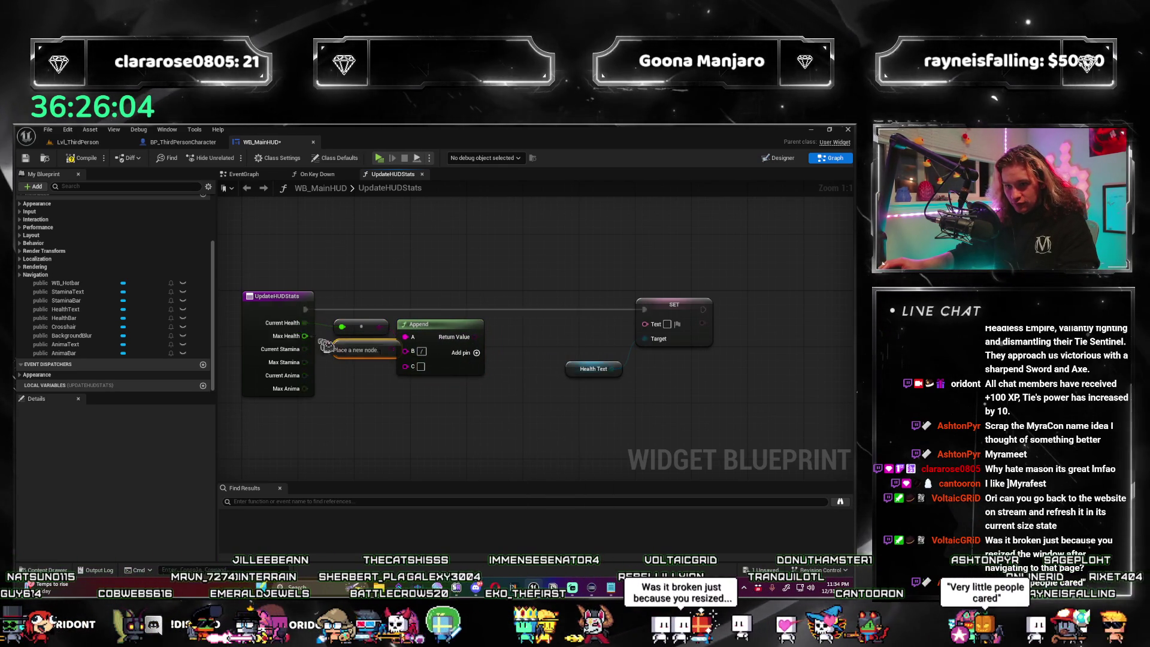
{"action": "left_click_drag", "start_coordinate": [441, 324], "coordinate": [446, 324]}
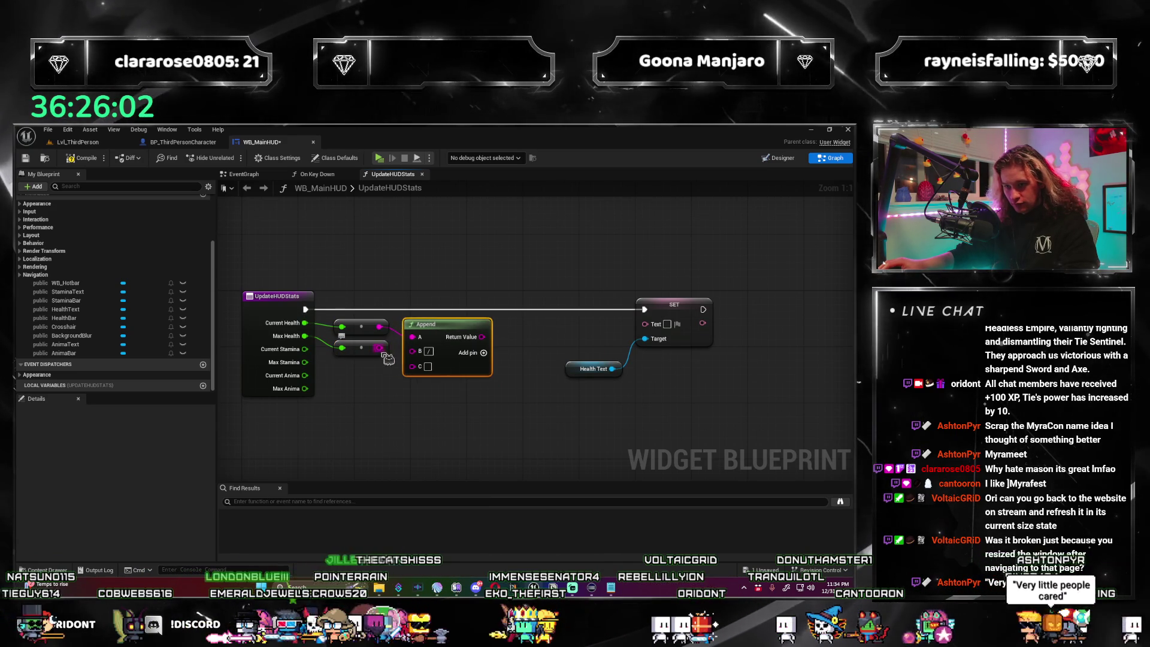
{"action": "left_click_drag", "start_coordinate": [379, 347], "coordinate": [424, 382]}
{"action": "left_click_drag", "start_coordinate": [503, 355], "coordinate": [467, 355]}
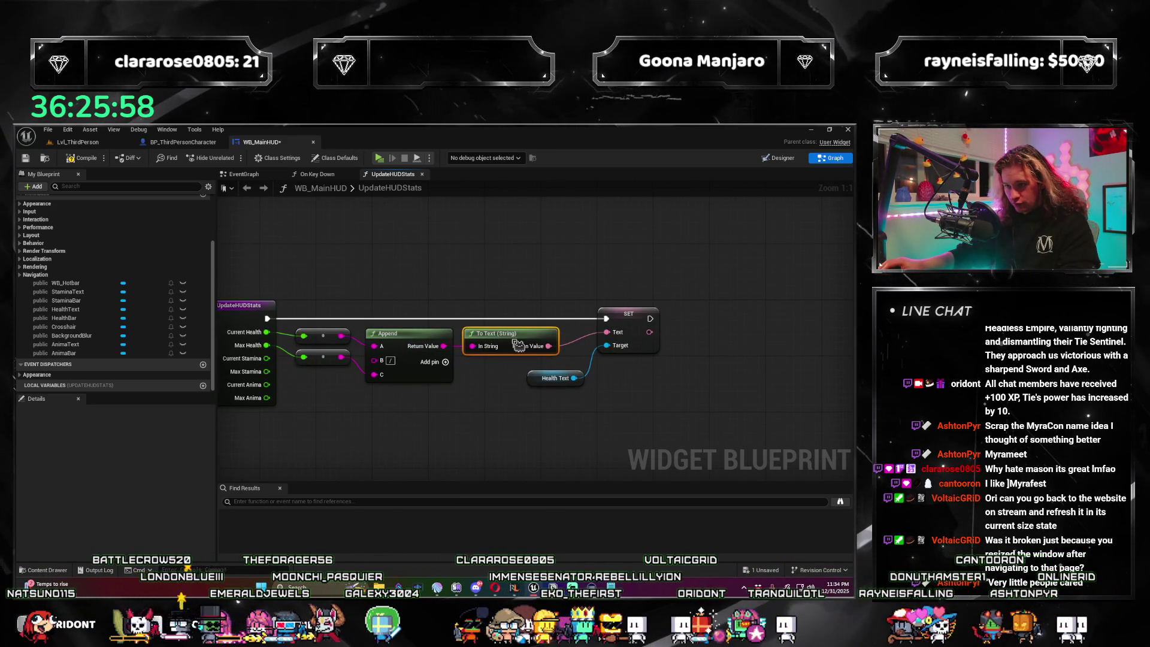
{"action": "left_click_drag", "start_coordinate": [560, 382], "coordinate": [535, 385]}
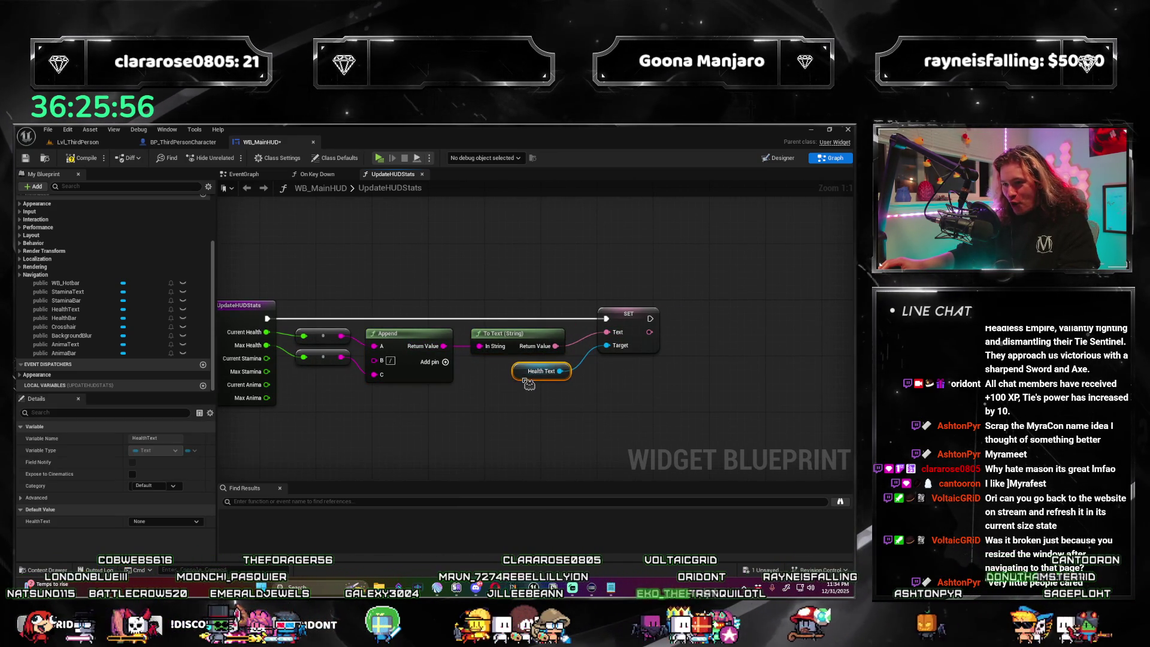
{"action": "left_click", "coordinate": [523, 384]}
{"action": "scroll", "coordinate": [536, 427], "scroll_direction": "down", "scroll_amount": 2}
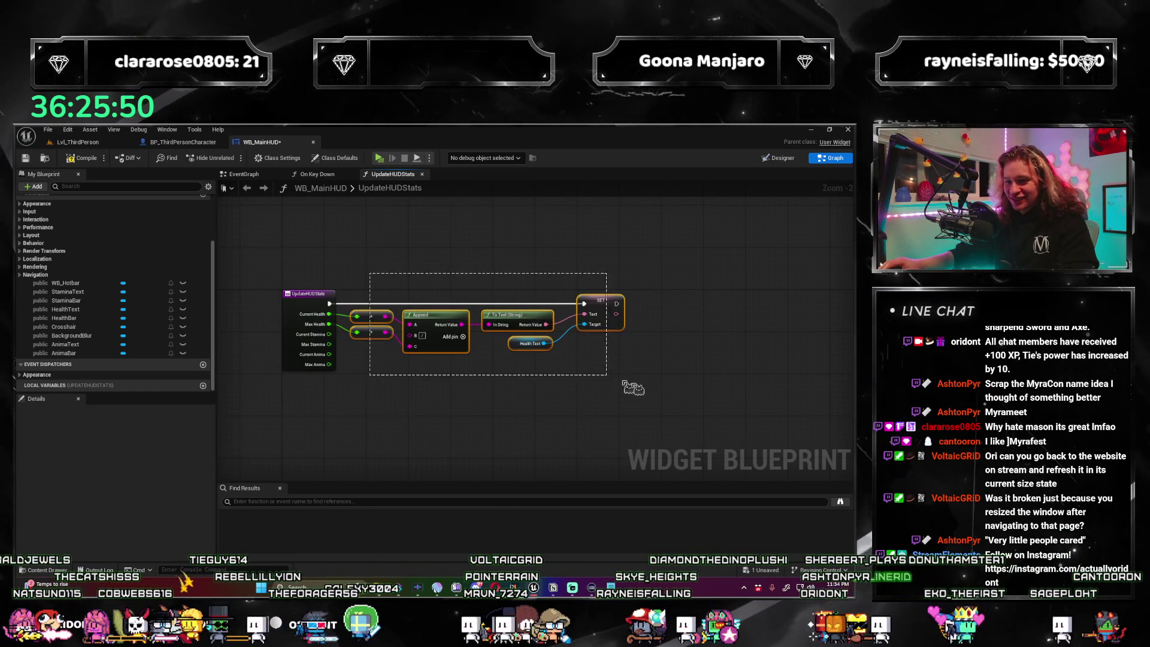
{"action": "left_click_drag", "start_coordinate": [590, 317], "coordinate": [728, 310]}
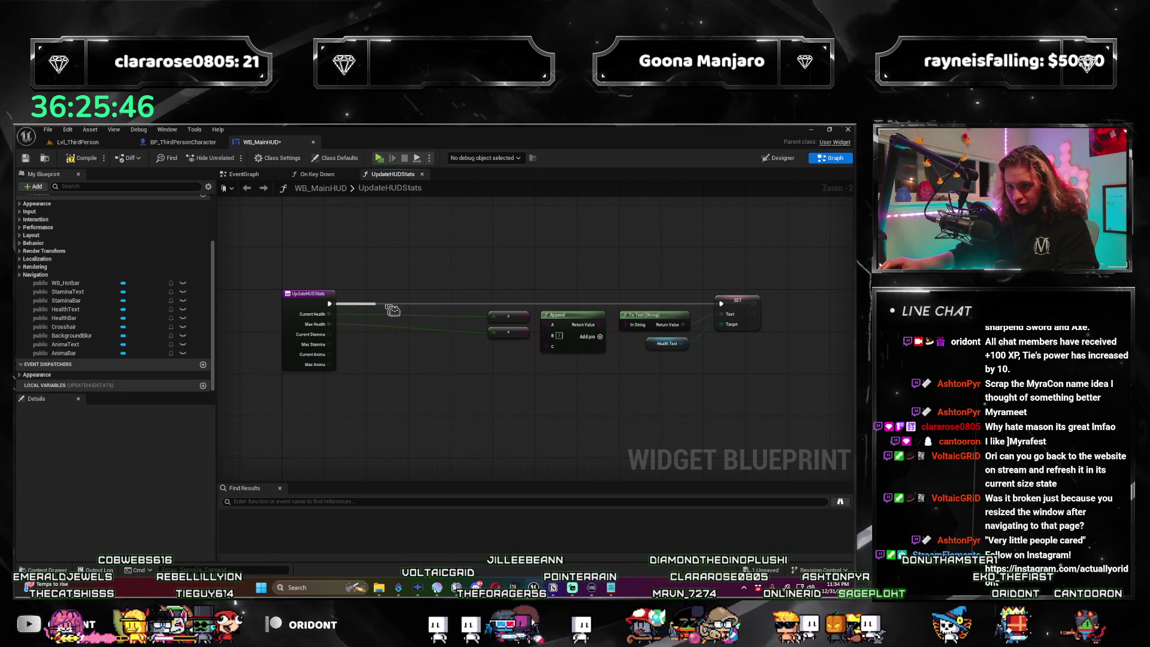
Add a Sequence node after the UpdateHUDStats entry.
{"action": "left_click_drag", "start_coordinate": [392, 310], "coordinate": [386, 306]}
{"action": "type", "text": "sequence"}
{"action": "key", "text": "Return"}
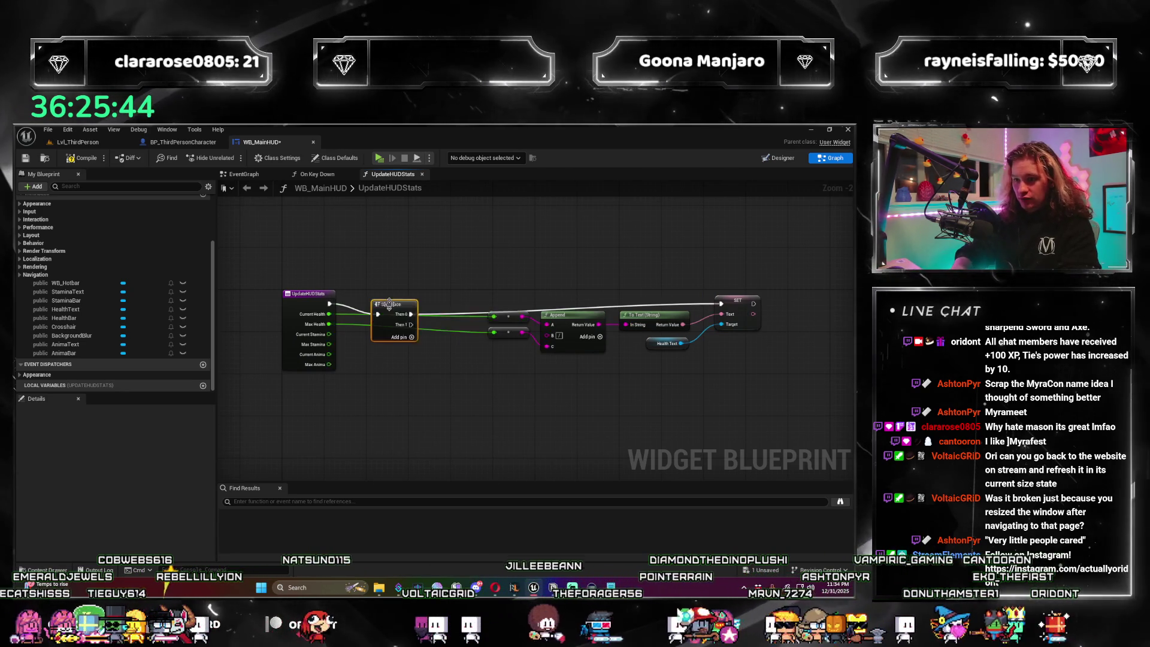
{"action": "left_click_drag", "start_coordinate": [389, 304], "coordinate": [426, 296]}
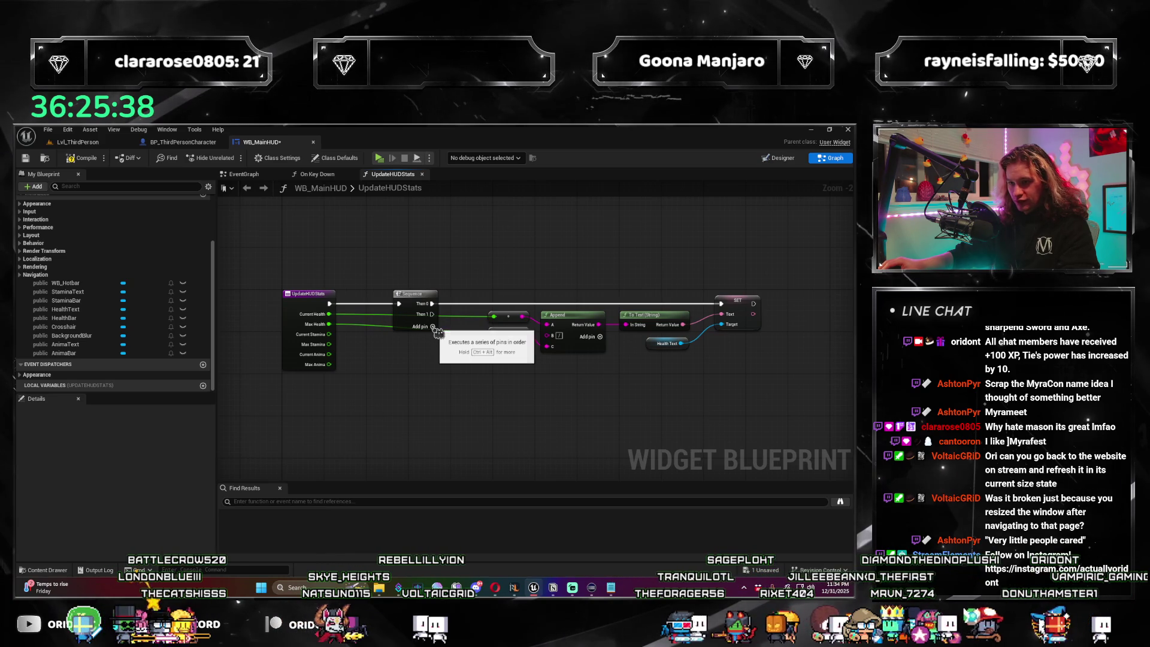
Paste a copy of the SET Text node below, wired through a reroute point.
{"action": "left_click_drag", "start_coordinate": [568, 409], "coordinate": [487, 369]}
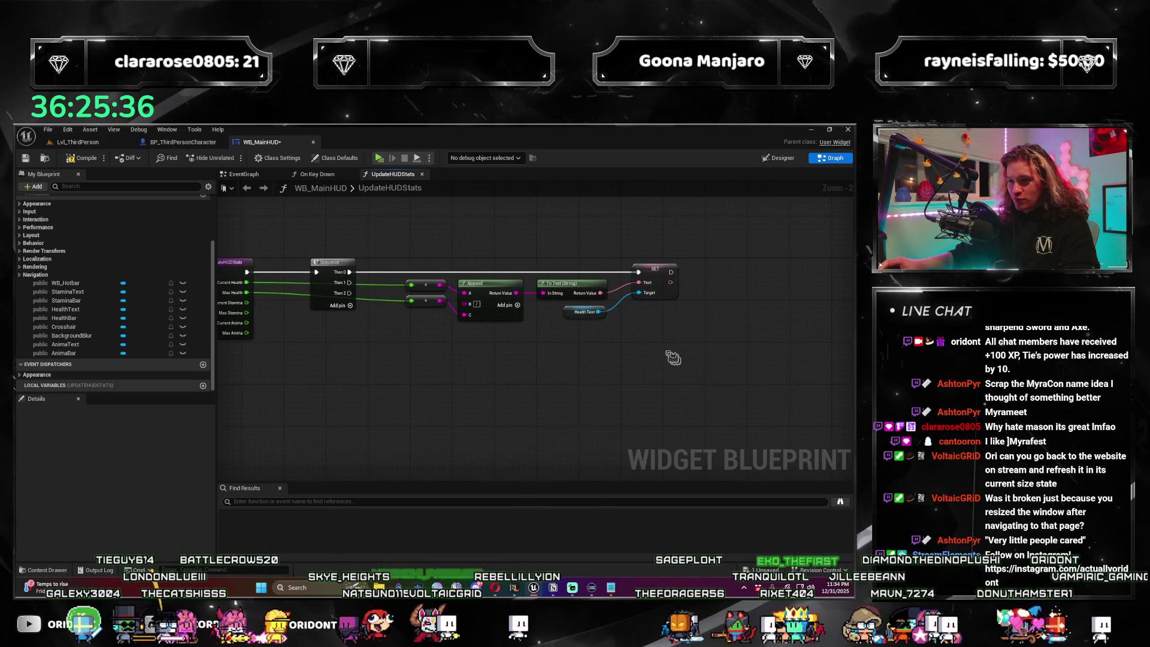
{"action": "left_click_drag", "start_coordinate": [671, 275], "coordinate": [650, 275]}
{"action": "key", "text": "ctrl+c"}
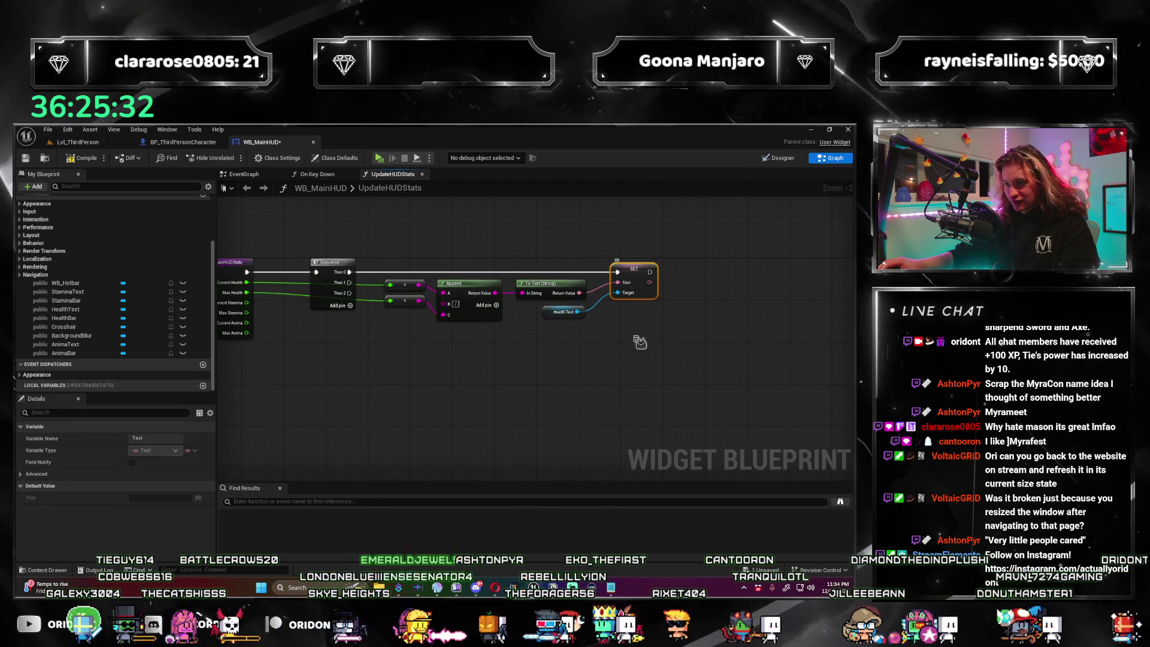
{"action": "key", "text": "ctrl+v"}
{"action": "left_click_drag", "start_coordinate": [651, 356], "coordinate": [665, 369]}
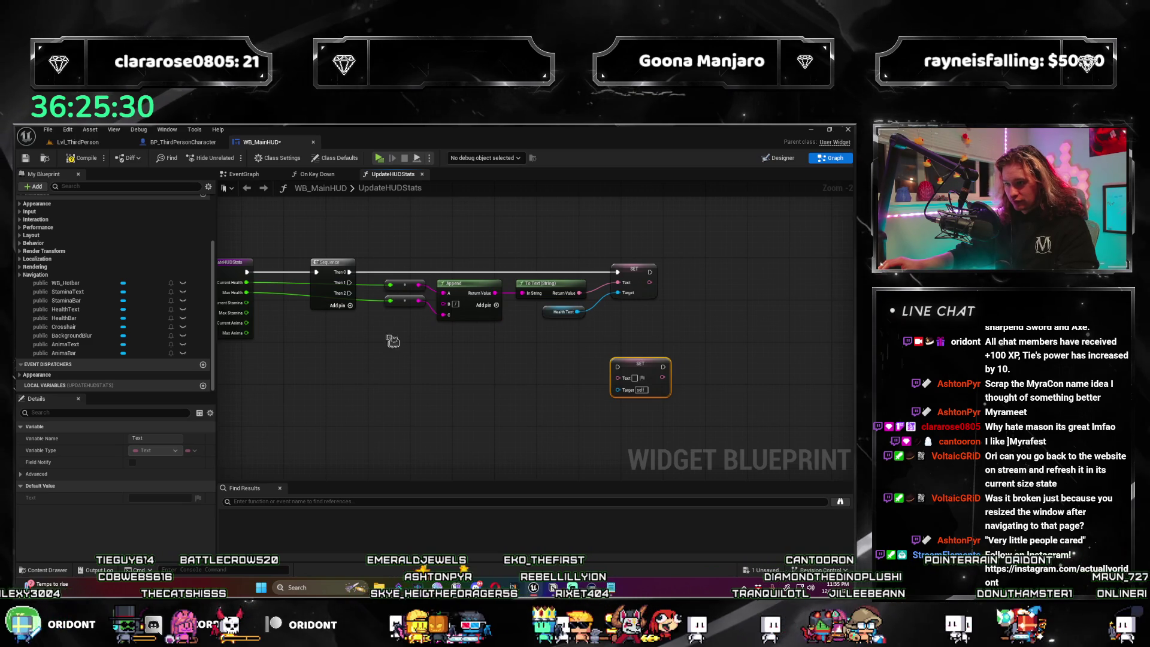
{"action": "left_click_drag", "start_coordinate": [392, 341], "coordinate": [438, 347]}
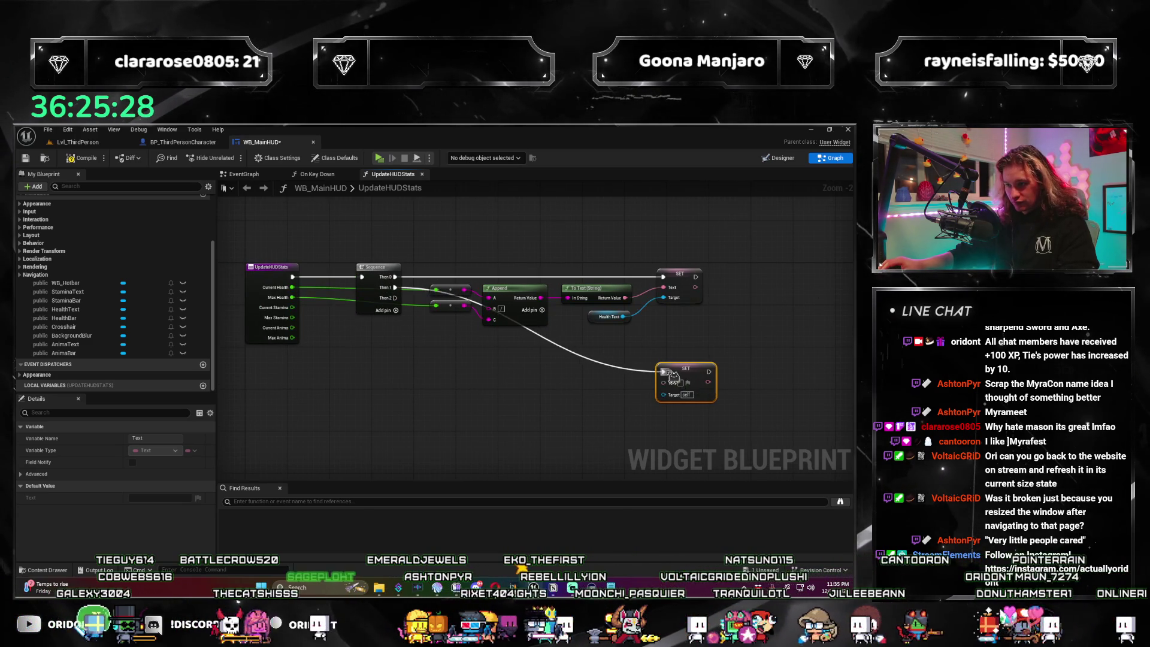
{"action": "double_click", "coordinate": [601, 364]}
{"action": "mouse_move", "coordinate": [601, 364]}
{"action": "left_mouse_down"}
{"action": "mouse_move", "coordinate": [460, 379]}
{"action": "mouse_move", "coordinate": [491, 371]}
{"action": "mouse_move", "coordinate": [514, 398]}
{"action": "mouse_move", "coordinate": [473, 356]}
{"action": "left_mouse_up"}
Duplicate the conversion, Append, To Text and Health Text nodes beside the lower SET node.
{"action": "mouse_move", "coordinate": [577, 291]}
{"action": "left_mouse_down"}
{"action": "mouse_move", "coordinate": [475, 333]}
{"action": "mouse_move", "coordinate": [420, 338]}
{"action": "left_mouse_up"}
{"action": "key", "text": "ctrl+c"}
{"action": "key", "text": "ctrl+v"}
{"action": "mouse_move", "coordinate": [599, 422]}
{"action": "left_mouse_down"}
{"action": "mouse_move", "coordinate": [599, 409]}
{"action": "mouse_move", "coordinate": [662, 398]}
{"action": "left_mouse_up"}
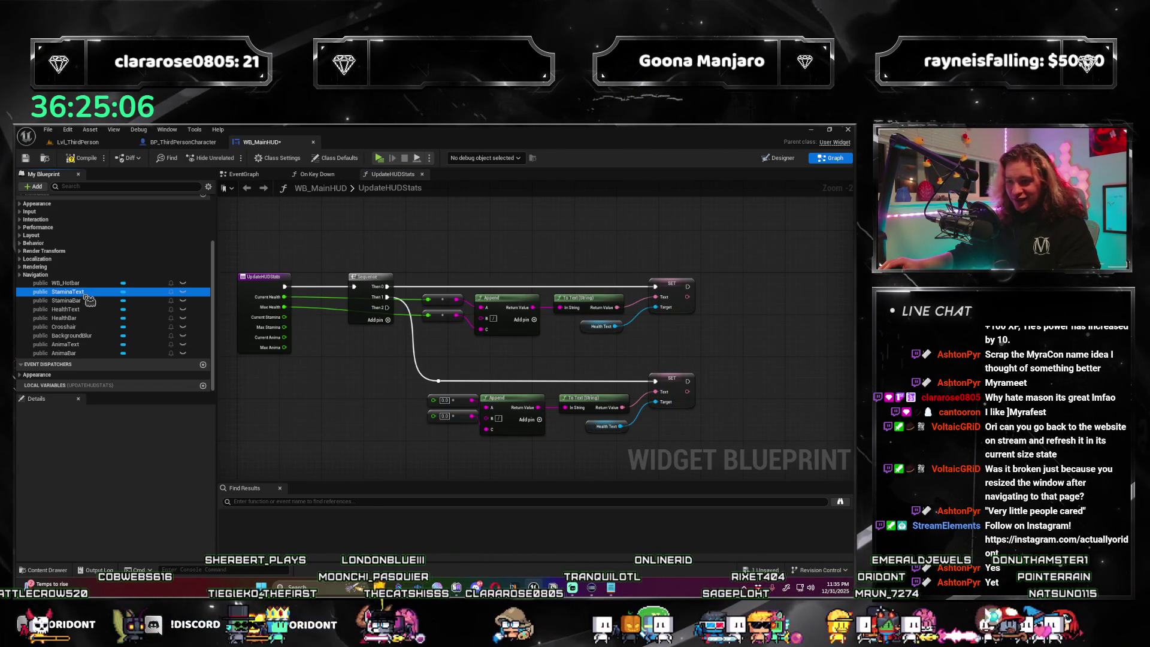
{"action": "left_click_drag", "start_coordinate": [89, 294], "coordinate": [605, 425]}
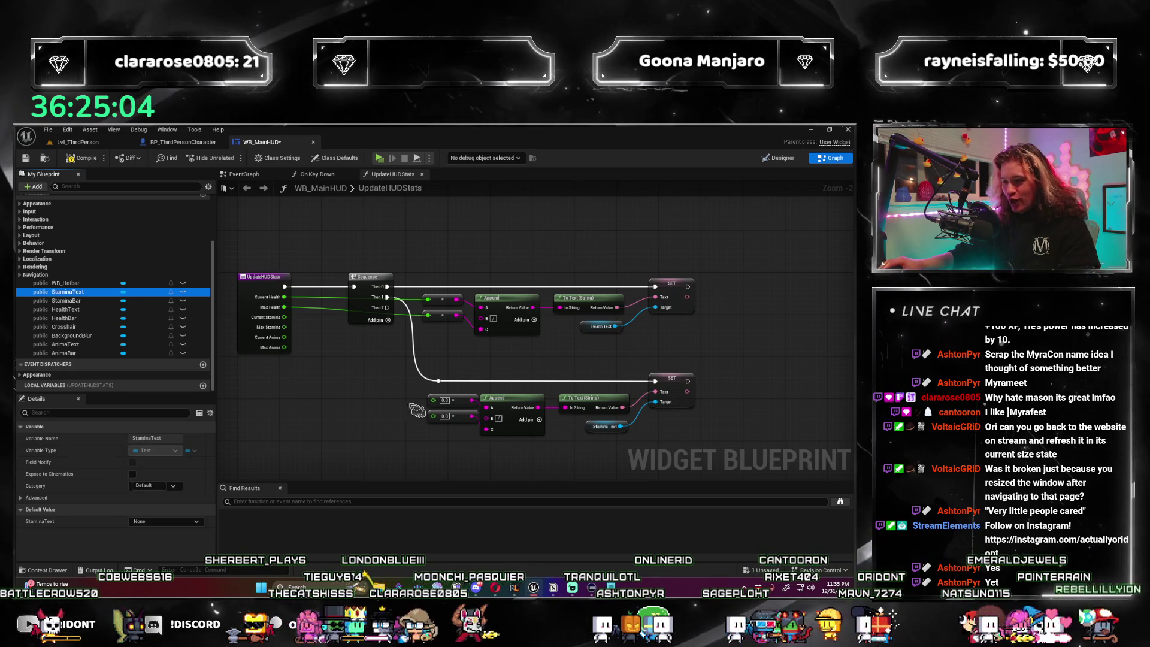
{"action": "left_click_drag", "start_coordinate": [284, 316], "coordinate": [432, 400]}
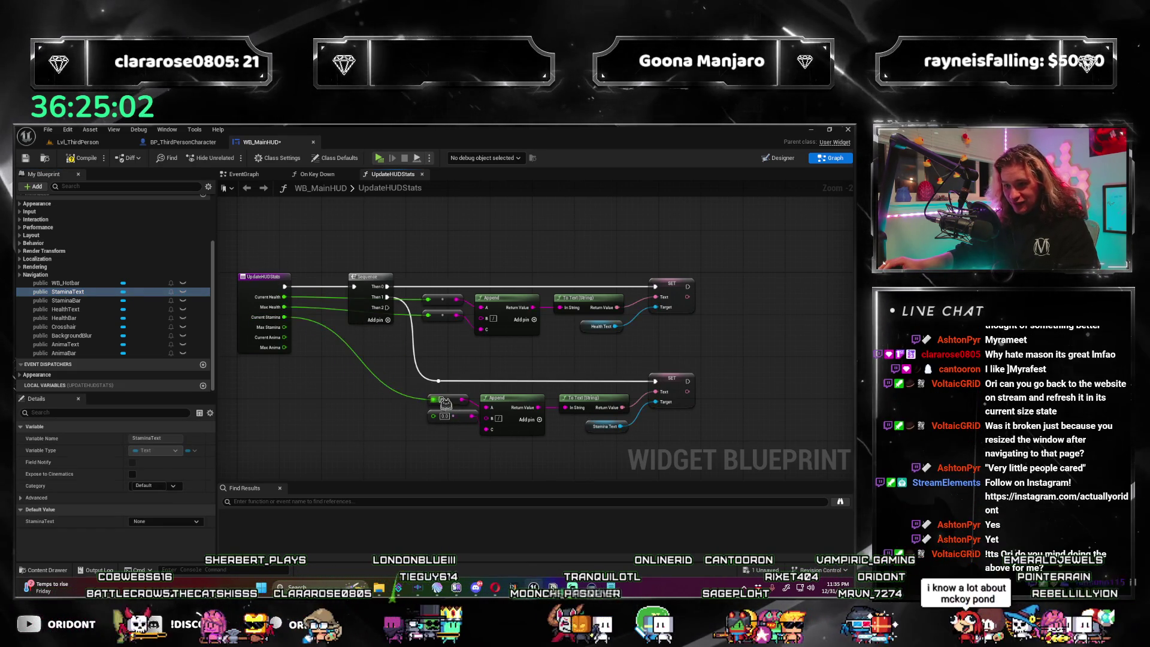
{"action": "left_click_drag", "start_coordinate": [285, 327], "coordinate": [441, 421]}
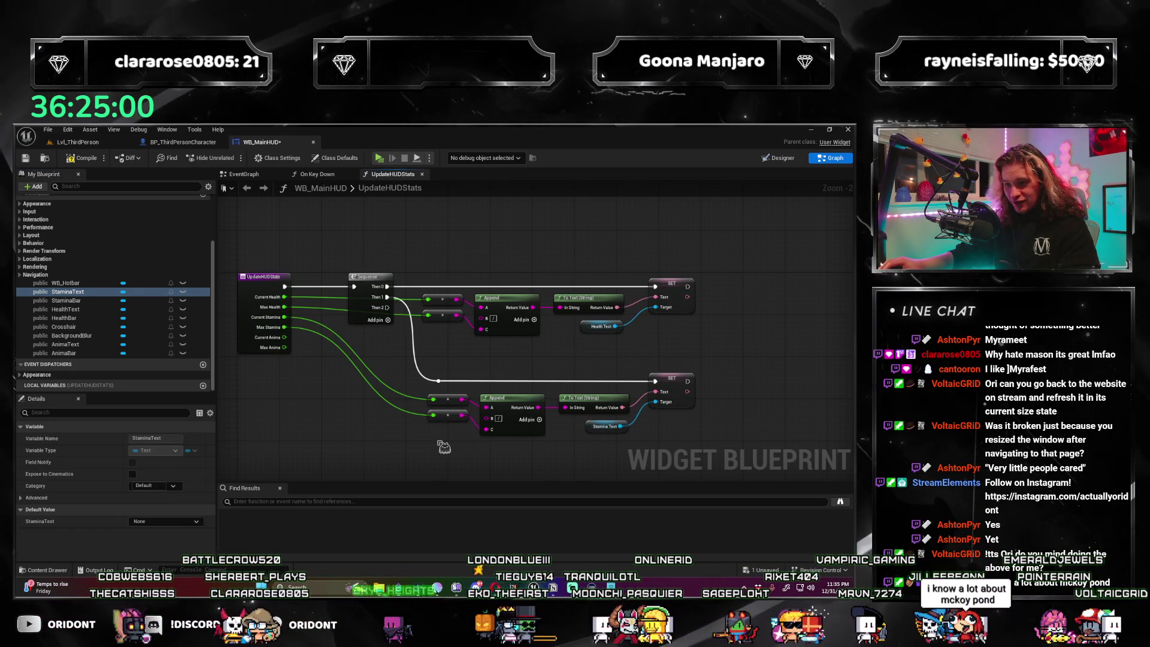
{"action": "scroll", "coordinate": [403, 416], "scroll_direction": "up", "scroll_amount": 1}
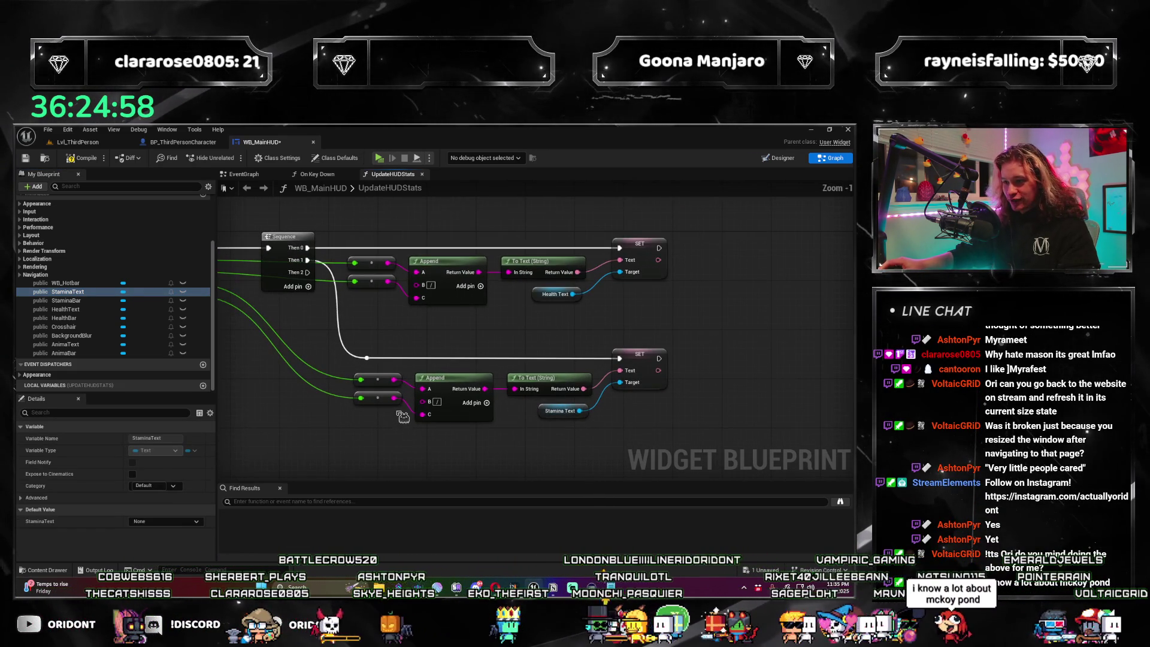
{"action": "left_click_drag", "start_coordinate": [413, 403], "coordinate": [339, 416]}
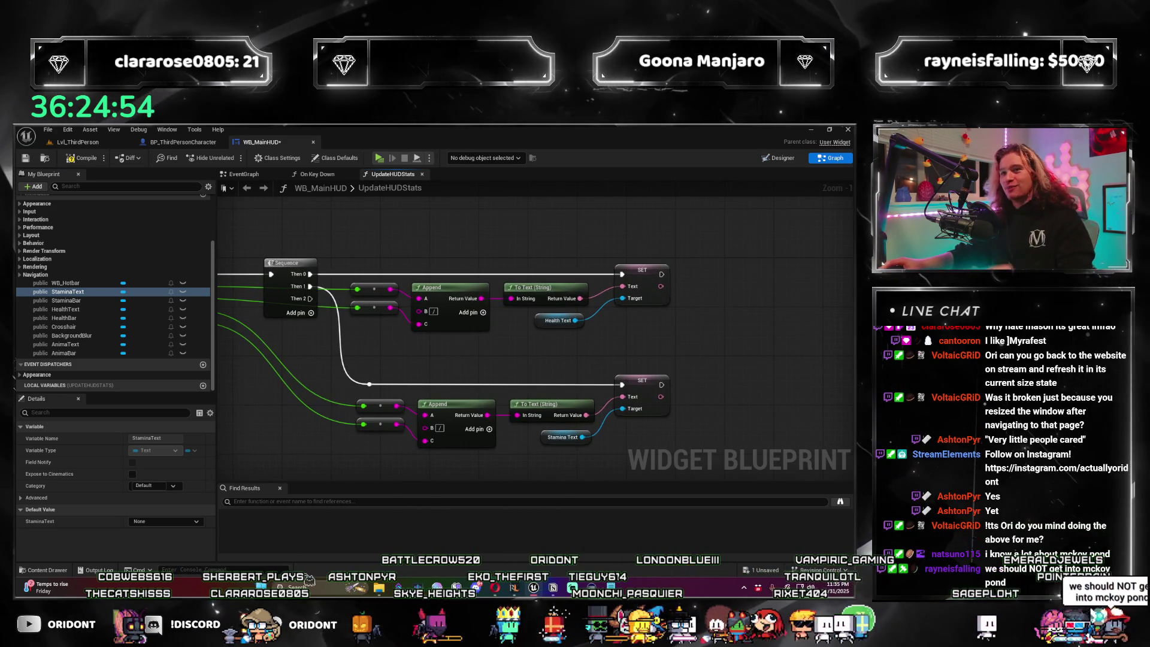
{"action": "left_click_drag", "start_coordinate": [311, 475], "coordinate": [321, 463]}
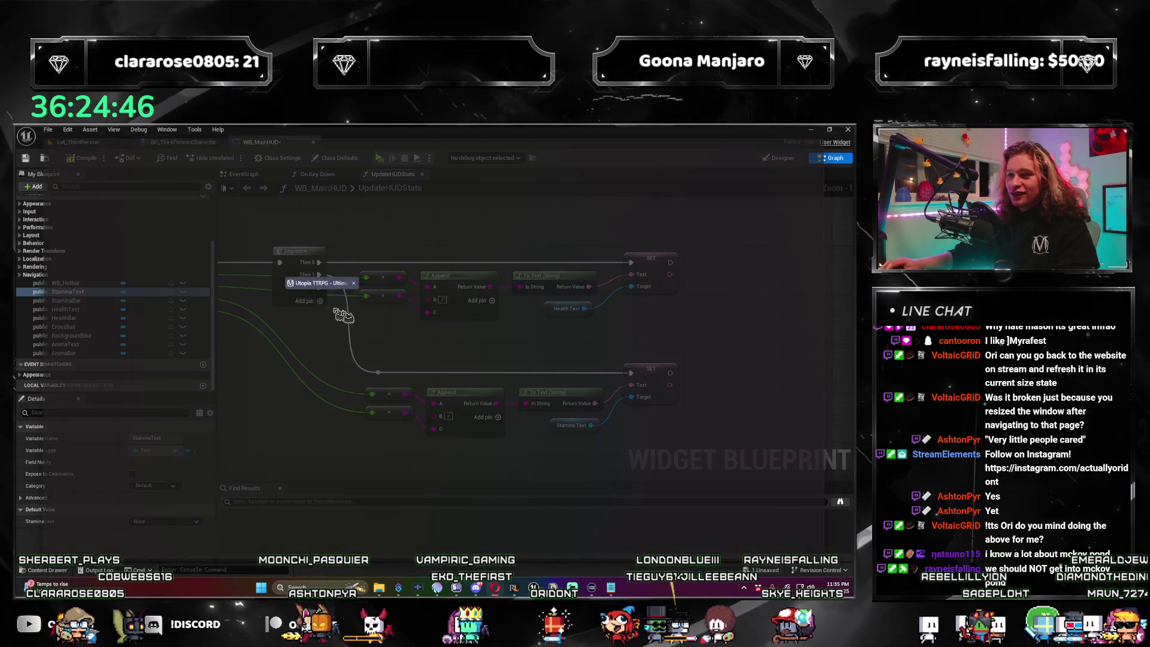
Switch to Opera, enter the Myramyth section and open the Short Stories page.
{"action": "key", "text": "alt+Tab"}
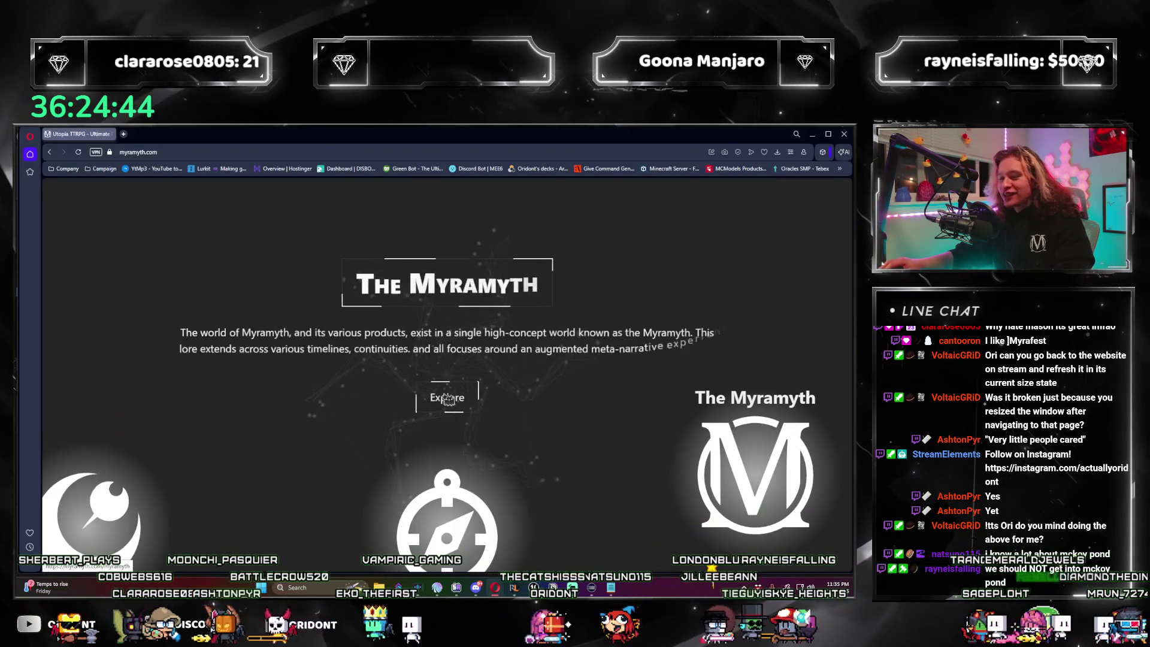
{"action": "left_click", "coordinate": [451, 399]}
{"action": "scroll", "coordinate": [482, 352], "scroll_direction": "down", "scroll_amount": 3}
{"action": "scroll", "coordinate": [482, 351], "scroll_direction": "down", "scroll_amount": 3}
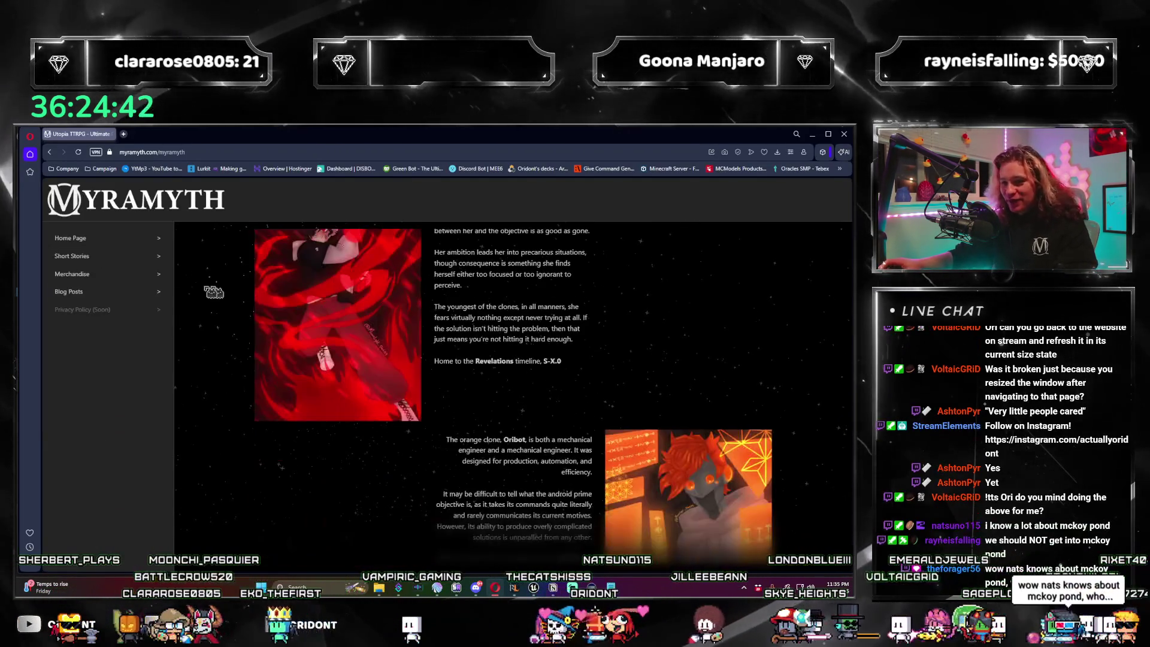
{"action": "scroll", "coordinate": [482, 351], "scroll_direction": "up", "scroll_amount": 5}
{"action": "left_click", "coordinate": [168, 254]}
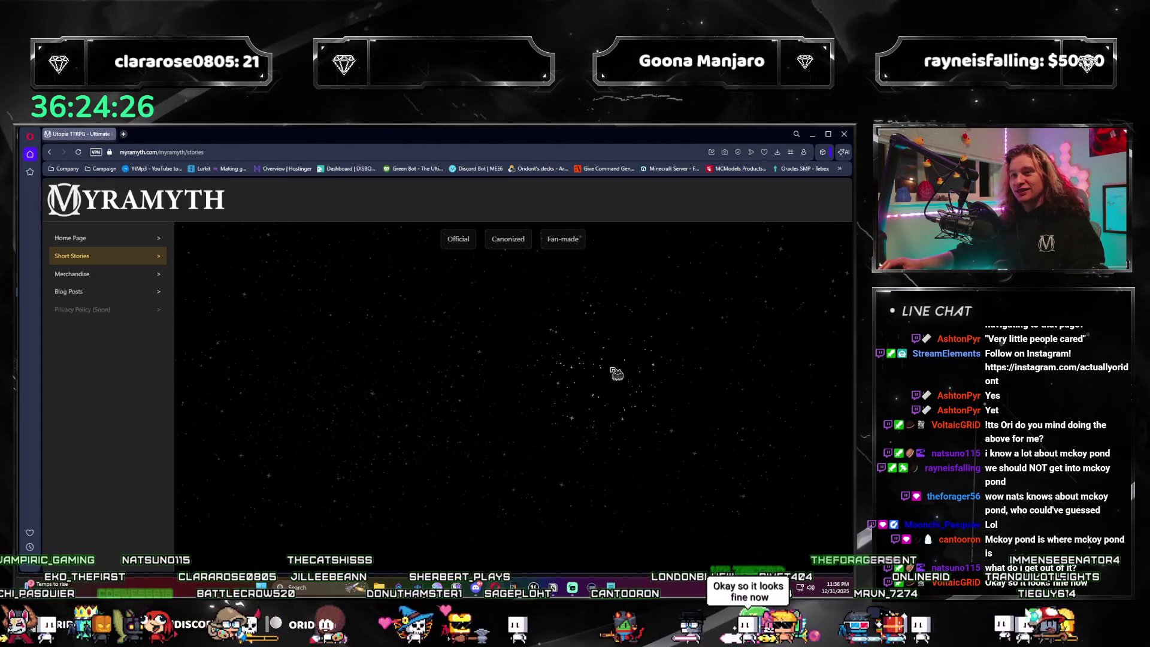
Duplicate the Stamina text row below the others and wire it to the Sequence's Then 2 output.
{"action": "key", "text": "alt+Tab"}
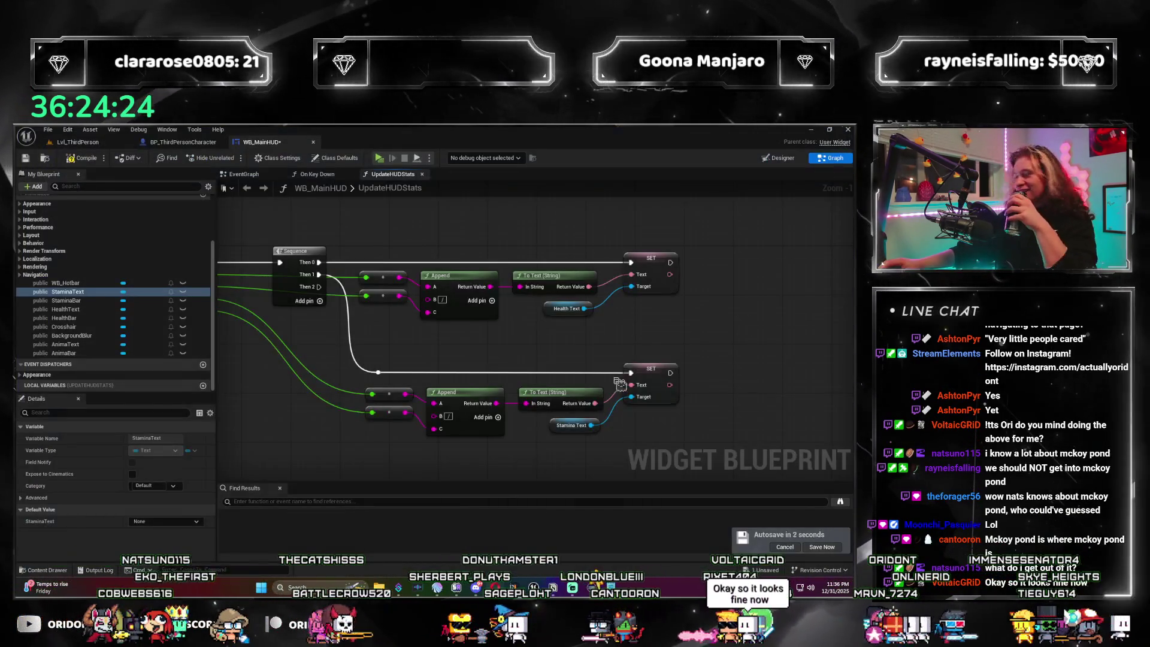
{"action": "mouse_move", "coordinate": [659, 352]}
{"action": "left_mouse_down"}
{"action": "mouse_move", "coordinate": [738, 324]}
{"action": "mouse_move", "coordinate": [739, 368]}
{"action": "left_mouse_up"}
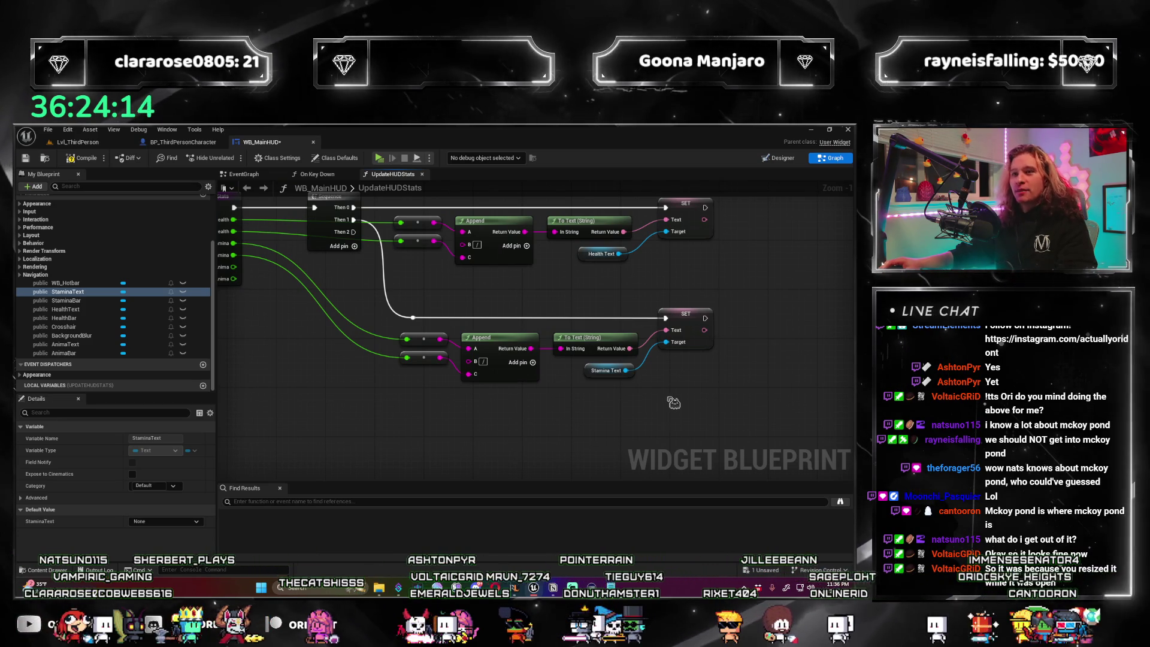
{"action": "left_click_drag", "start_coordinate": [598, 398], "coordinate": [645, 396]}
{"action": "mouse_move", "coordinate": [733, 399]}
{"action": "left_mouse_down"}
{"action": "mouse_move", "coordinate": [684, 406]}
{"action": "mouse_move", "coordinate": [705, 390]}
{"action": "left_mouse_up"}
{"action": "scroll", "coordinate": [684, 406], "scroll_direction": "down", "scroll_amount": 1}
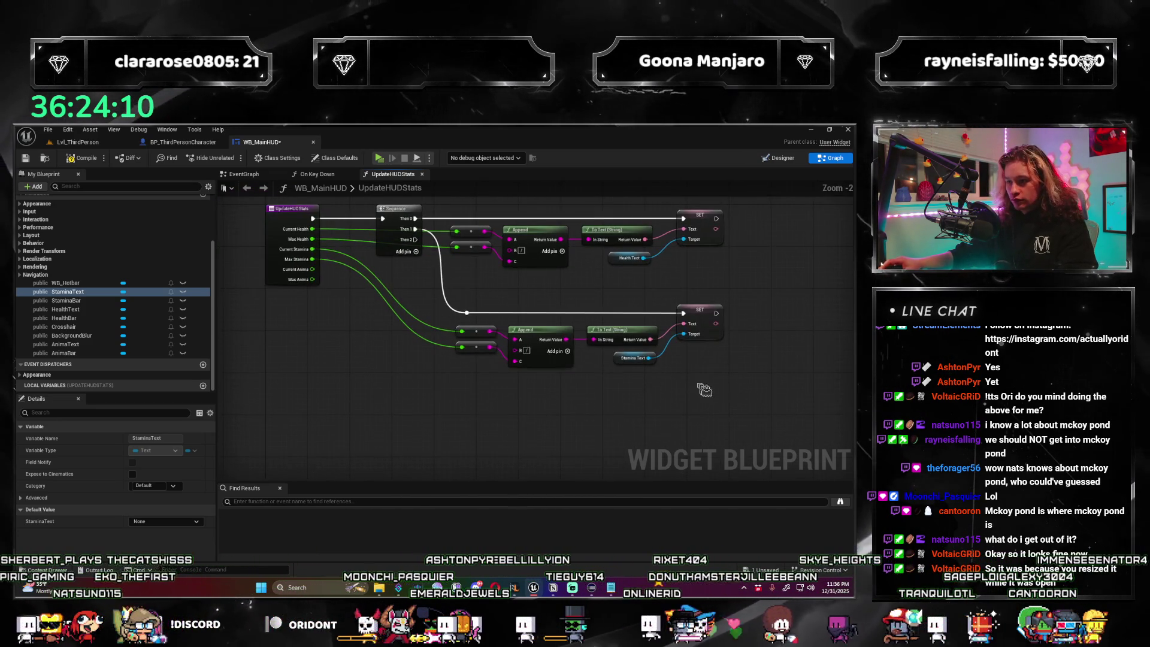
{"action": "left_click_drag", "start_coordinate": [497, 315], "coordinate": [496, 315]}
{"action": "key", "text": "ctrl+c"}
{"action": "key", "text": "ctrl+v"}
{"action": "left_click_drag", "start_coordinate": [557, 395], "coordinate": [552, 426]}
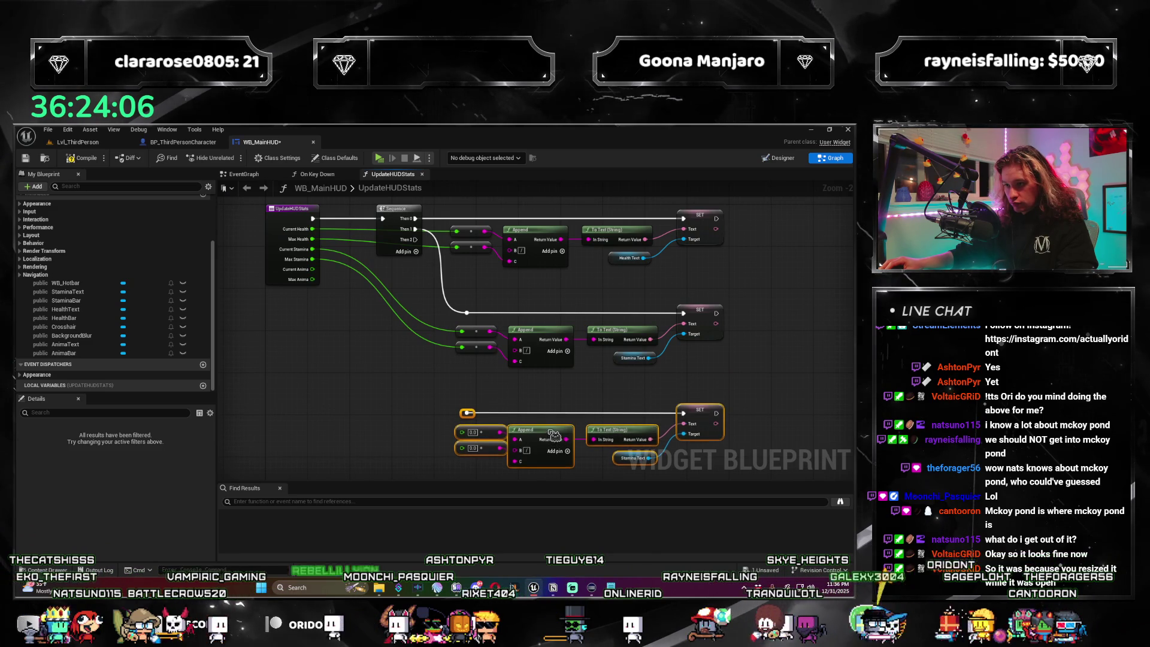
{"action": "left_click_drag", "start_coordinate": [415, 239], "coordinate": [467, 413]}
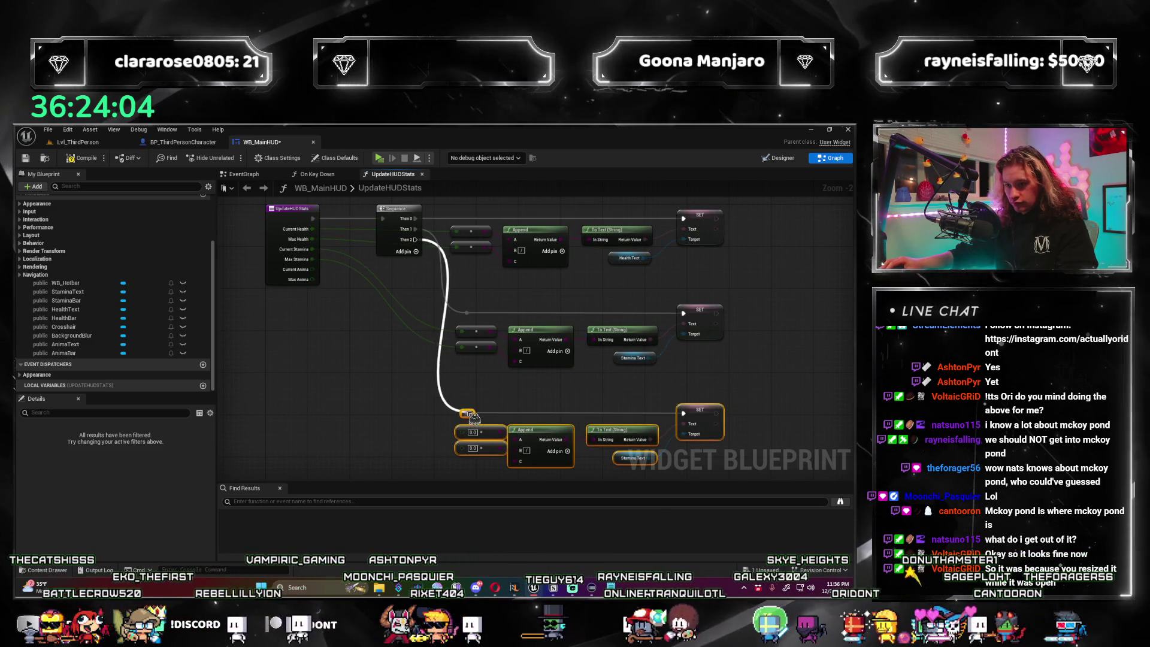
{"action": "left_click", "coordinate": [515, 378]}
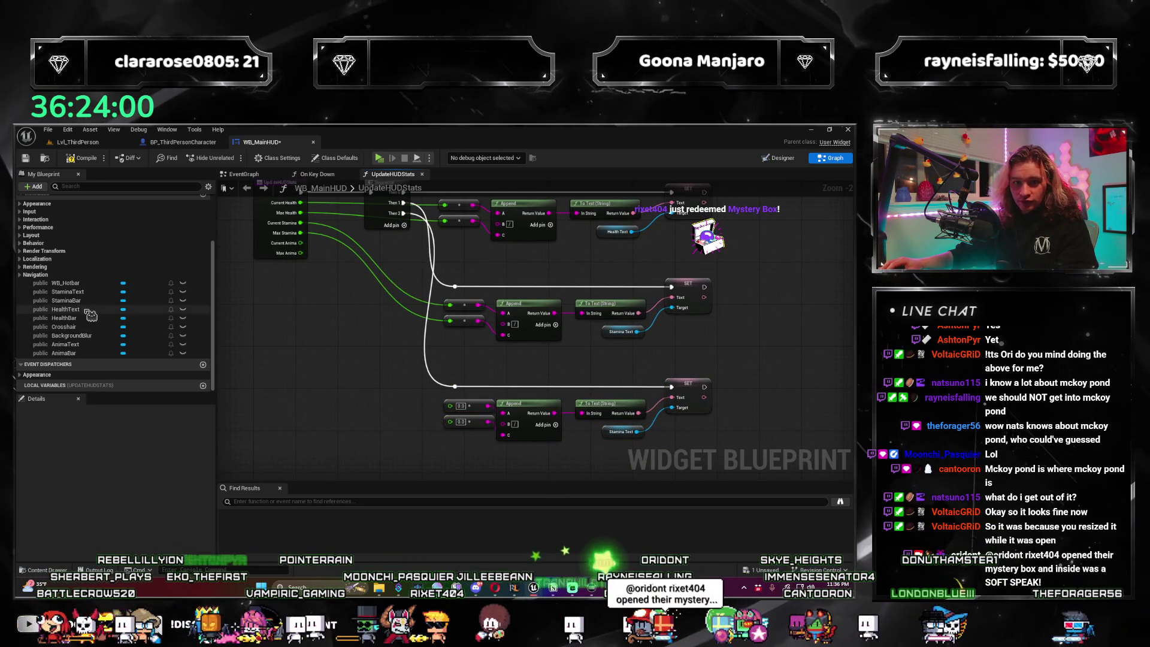
Retarget the copied row to Anima Text and feed it Current Anima and Max Anima.
{"action": "left_click_drag", "start_coordinate": [88, 348], "coordinate": [92, 349]}
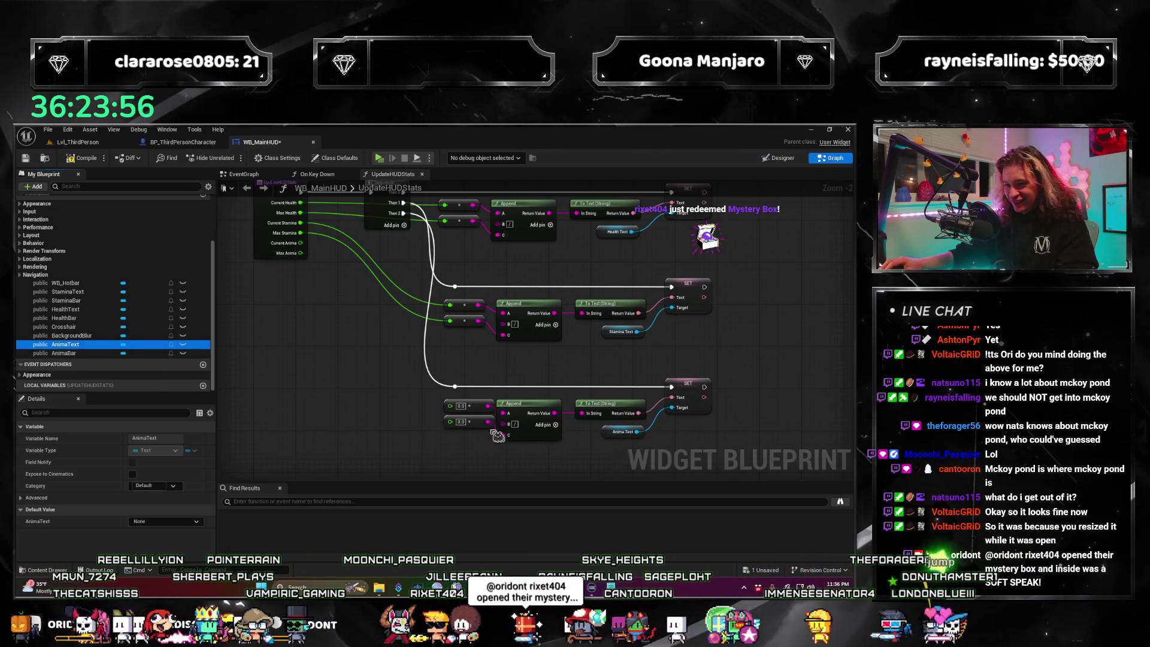
{"action": "mouse_move", "coordinate": [314, 276]}
{"action": "left_mouse_down"}
{"action": "mouse_move", "coordinate": [464, 437]}
{"action": "mouse_move", "coordinate": [314, 286]}
{"action": "left_mouse_up"}
{"action": "mouse_move", "coordinate": [362, 390]}
{"action": "left_mouse_down"}
{"action": "mouse_move", "coordinate": [341, 365]}
{"action": "mouse_move", "coordinate": [199, 341]}
{"action": "left_mouse_up"}
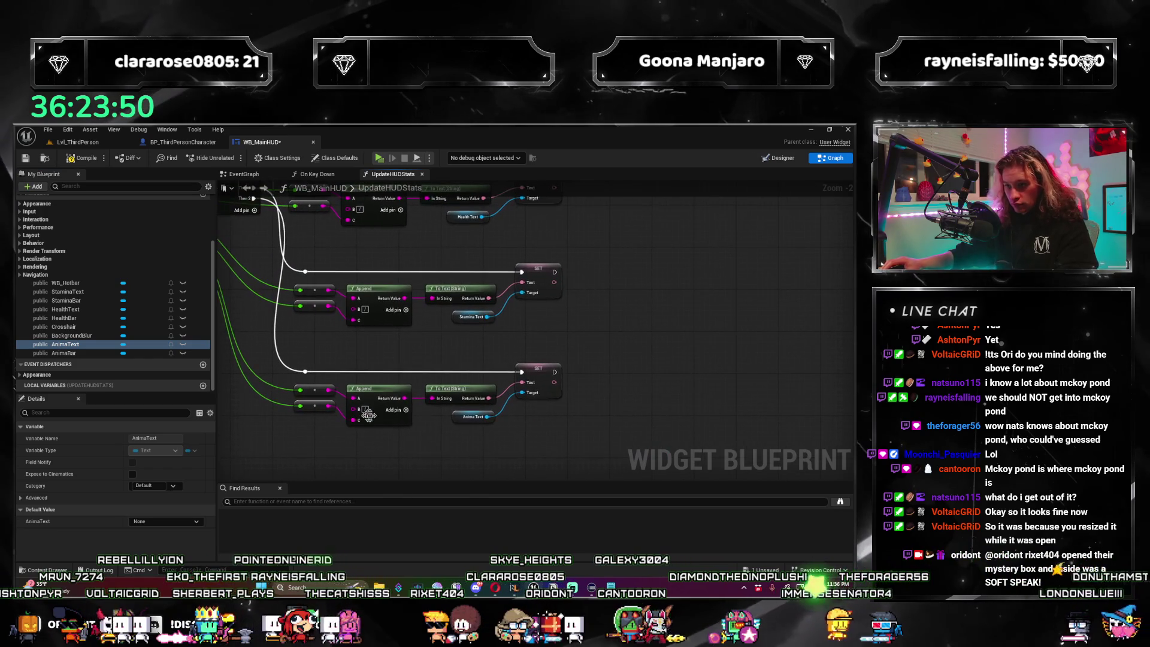
{"action": "scroll", "coordinate": [616, 416], "scroll_direction": "down", "scroll_amount": 1}
{"action": "left_click_drag", "start_coordinate": [616, 416], "coordinate": [647, 396]}
{"action": "scroll", "coordinate": [466, 394], "scroll_direction": "up", "scroll_amount": 1}
{"action": "mouse_move", "coordinate": [357, 217]}
{"action": "left_mouse_down"}
{"action": "mouse_move", "coordinate": [339, 354]}
{"action": "mouse_move", "coordinate": [389, 267]}
{"action": "left_mouse_up"}
{"action": "left_click", "coordinate": [376, 271]}
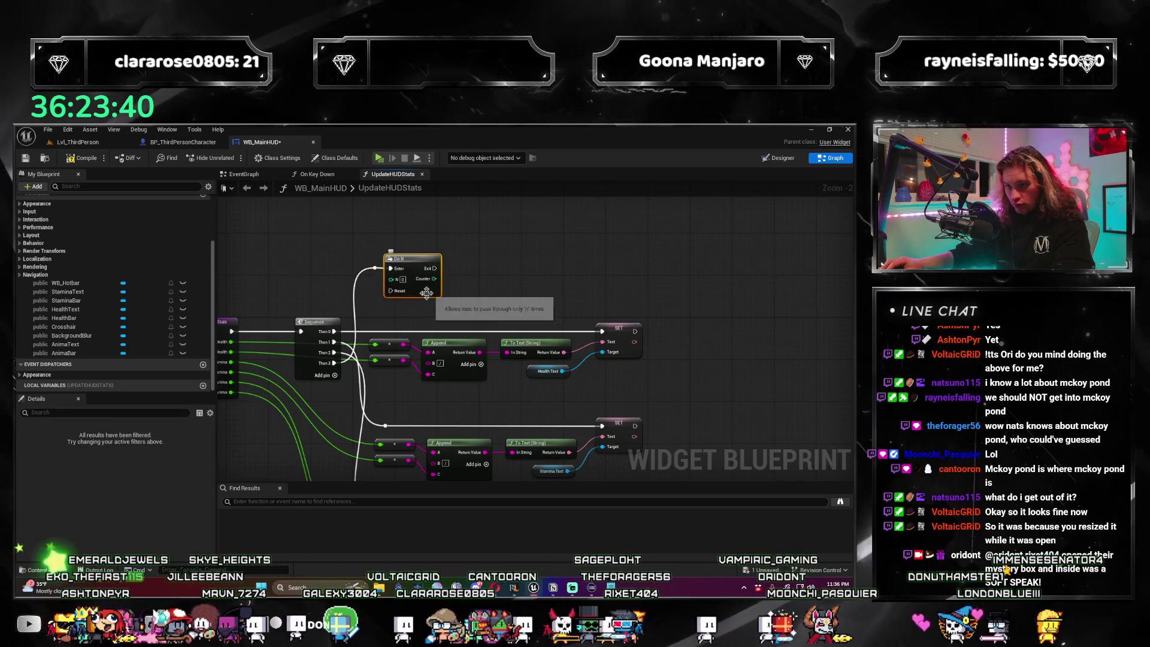
Route the new Sequence wire through a reroute point placed below the text rows.
{"action": "scroll", "coordinate": [393, 285], "scroll_direction": "down", "scroll_amount": 2}
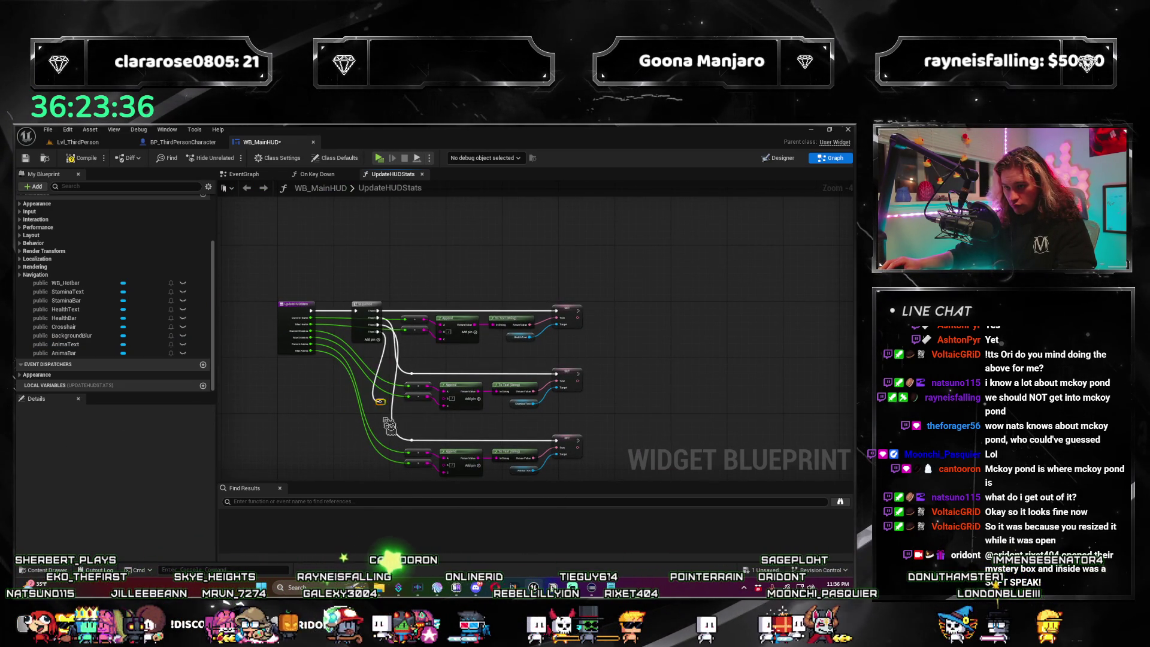
{"action": "left_click_drag", "start_coordinate": [389, 426], "coordinate": [424, 458]}
{"action": "left_click_drag", "start_coordinate": [419, 390], "coordinate": [419, 408]}
{"action": "scroll", "coordinate": [460, 395], "scroll_direction": "up", "scroll_amount": 4}
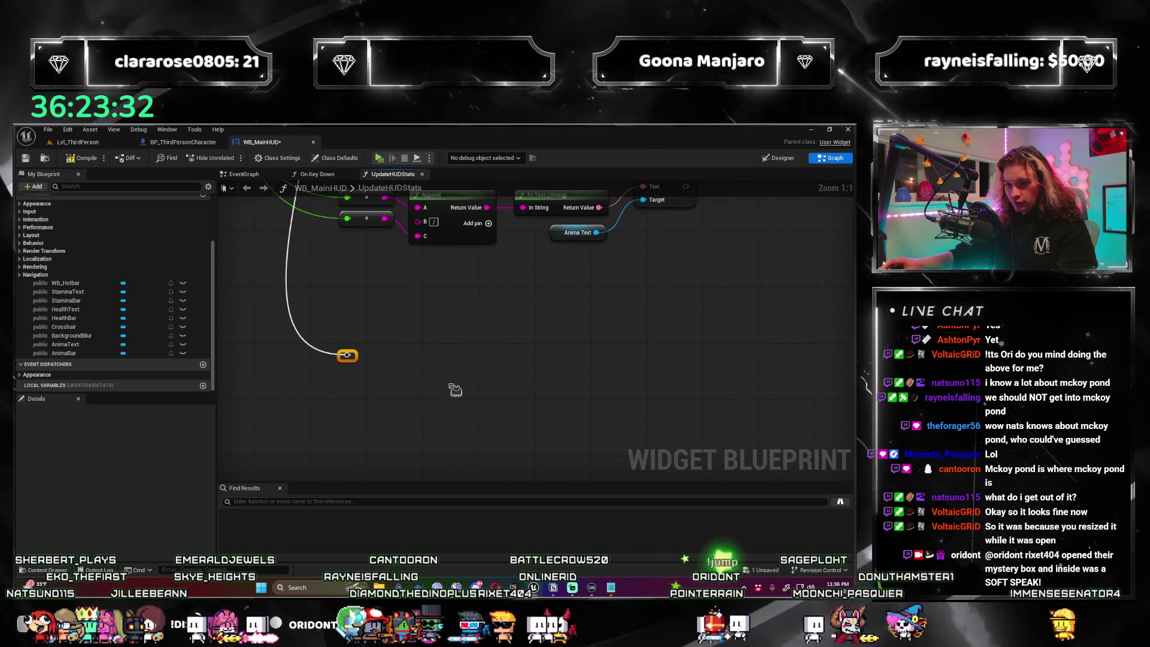
{"action": "scroll", "coordinate": [429, 319], "scroll_direction": "down", "scroll_amount": 4}
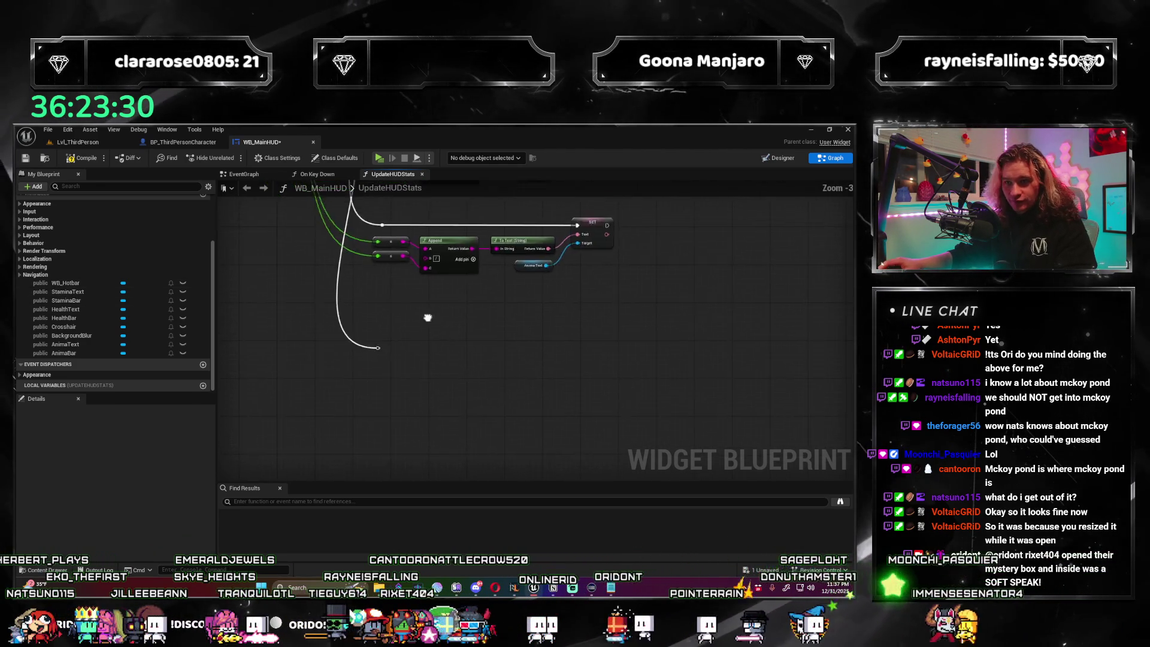
{"action": "scroll", "coordinate": [457, 426], "scroll_direction": "up", "scroll_amount": 3}
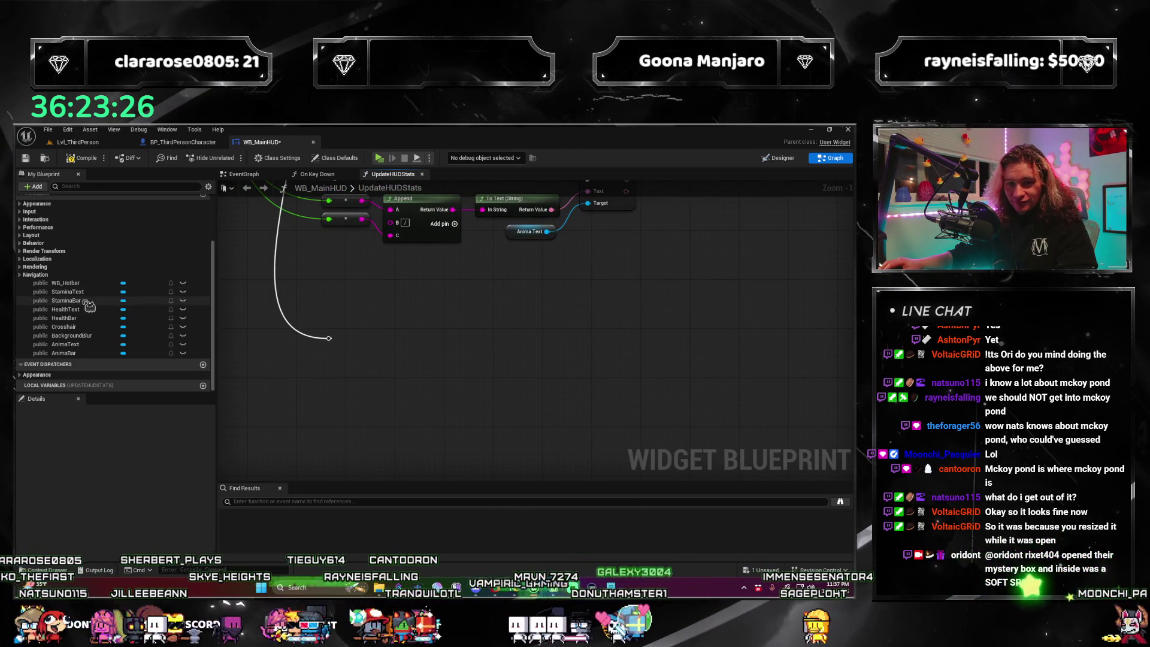
Place a Health Bar reference and add a Set Percent node targeting it.
{"action": "left_click_drag", "start_coordinate": [88, 305], "coordinate": [426, 353]}
{"action": "mouse_move", "coordinate": [82, 306]}
{"action": "left_mouse_down"}
{"action": "mouse_move", "coordinate": [75, 315]}
{"action": "mouse_move", "coordinate": [120, 323]}
{"action": "mouse_move", "coordinate": [449, 348]}
{"action": "mouse_move", "coordinate": [458, 360]}
{"action": "mouse_move", "coordinate": [443, 334]}
{"action": "mouse_move", "coordinate": [368, 385]}
{"action": "mouse_move", "coordinate": [438, 389]}
{"action": "left_mouse_up"}
{"action": "type", "text": "set percent"}
{"action": "key", "text": "Return"}
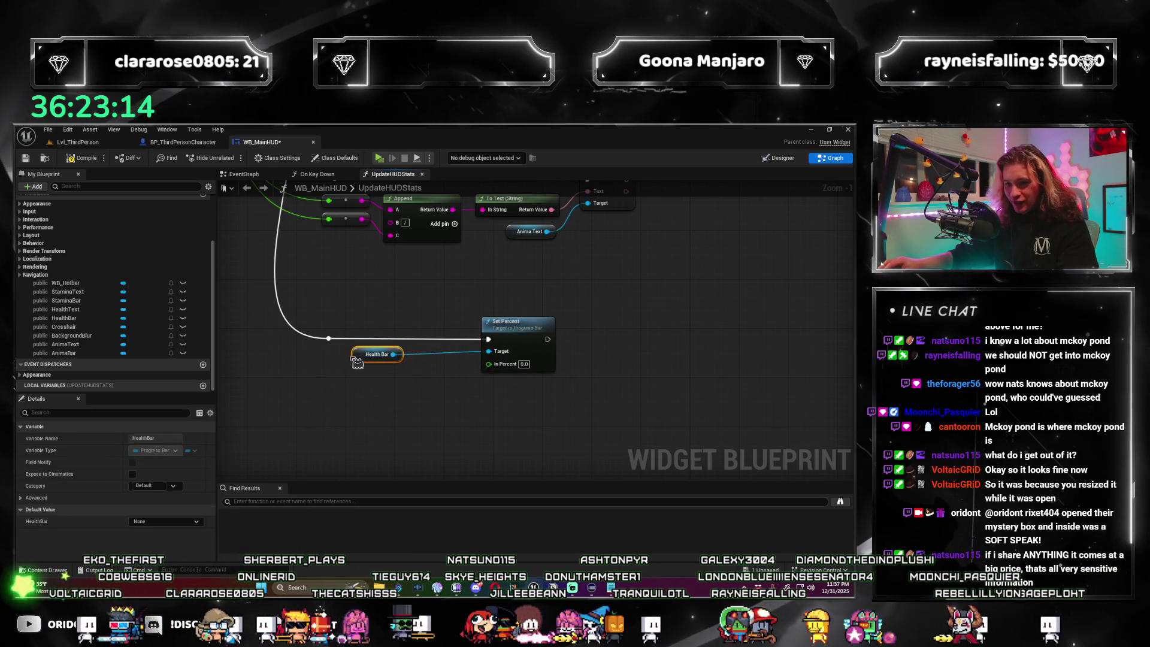
Add Current Health and Max Health getter nodes beside the Health Bar's Set Percent.
{"action": "left_click_drag", "start_coordinate": [377, 385], "coordinate": [378, 354]}
{"action": "right_click", "coordinate": [345, 382]}
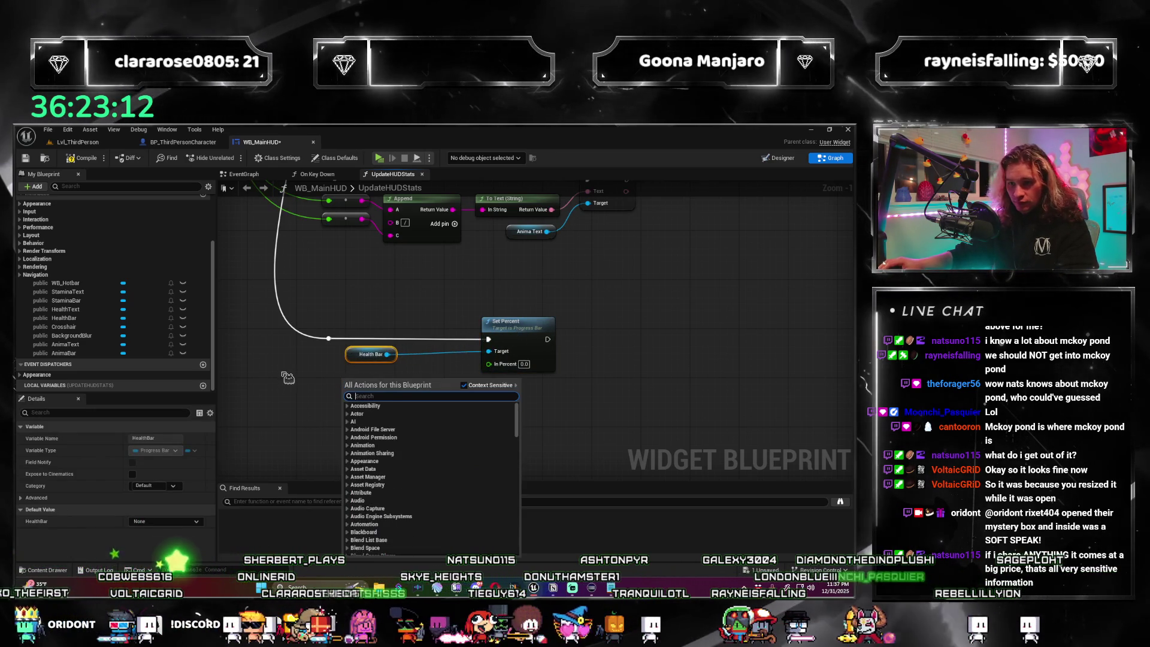
{"action": "type", "text": "get health"}
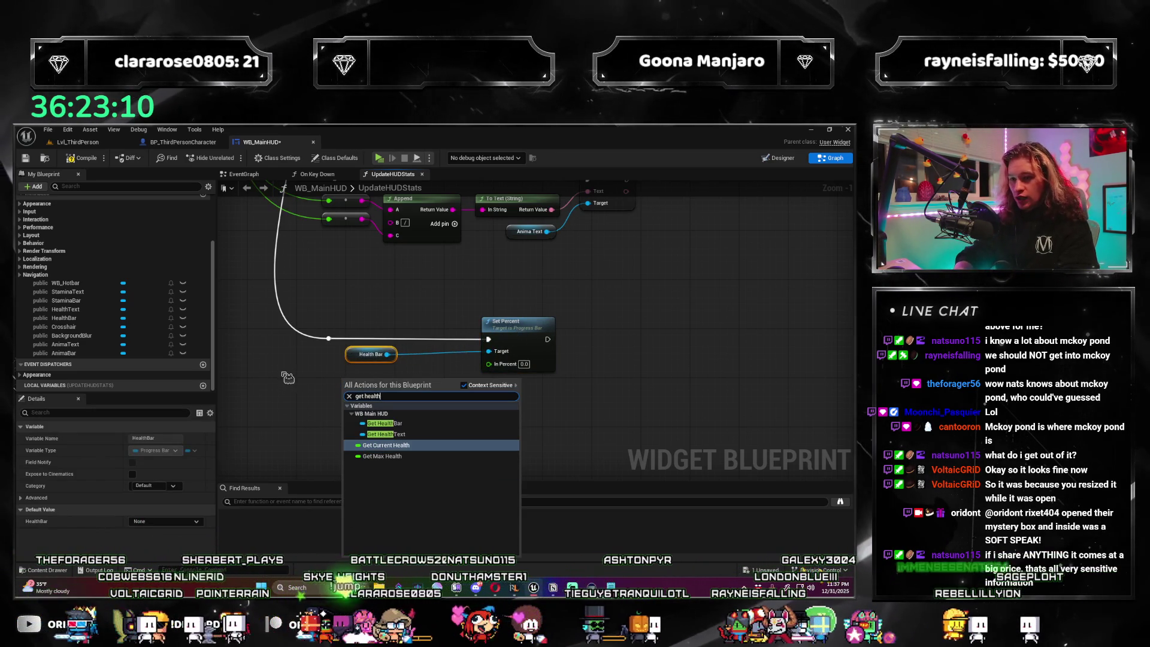
{"action": "key", "text": "Return"}
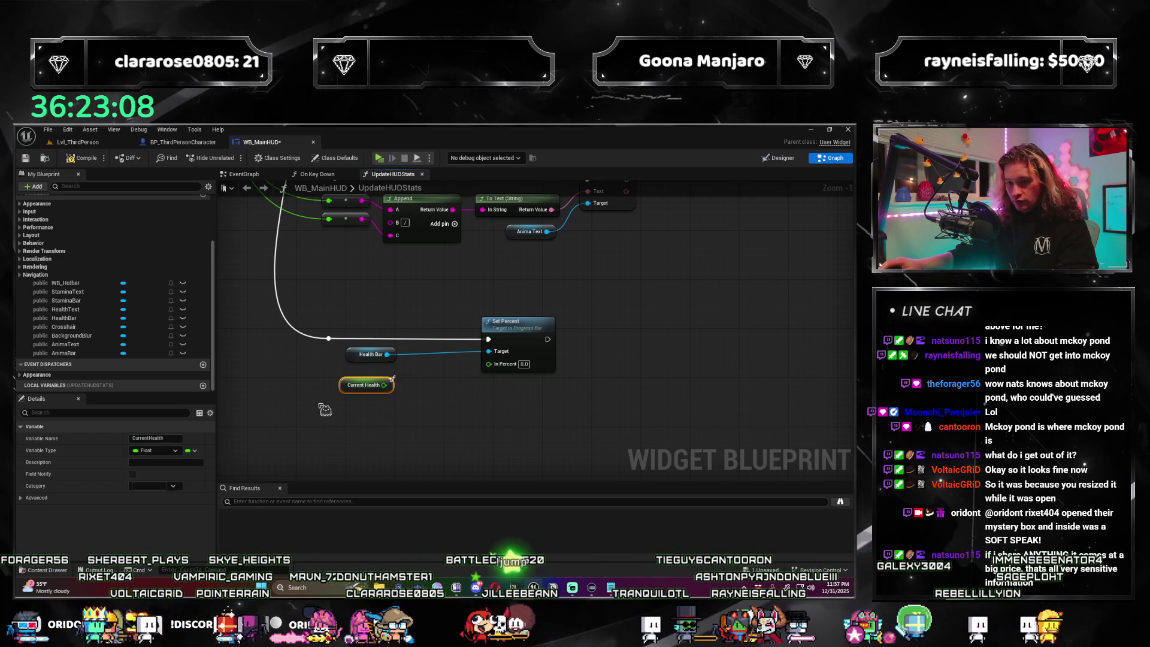
{"action": "right_click", "coordinate": [324, 409]}
{"action": "type", "text": "get current"}
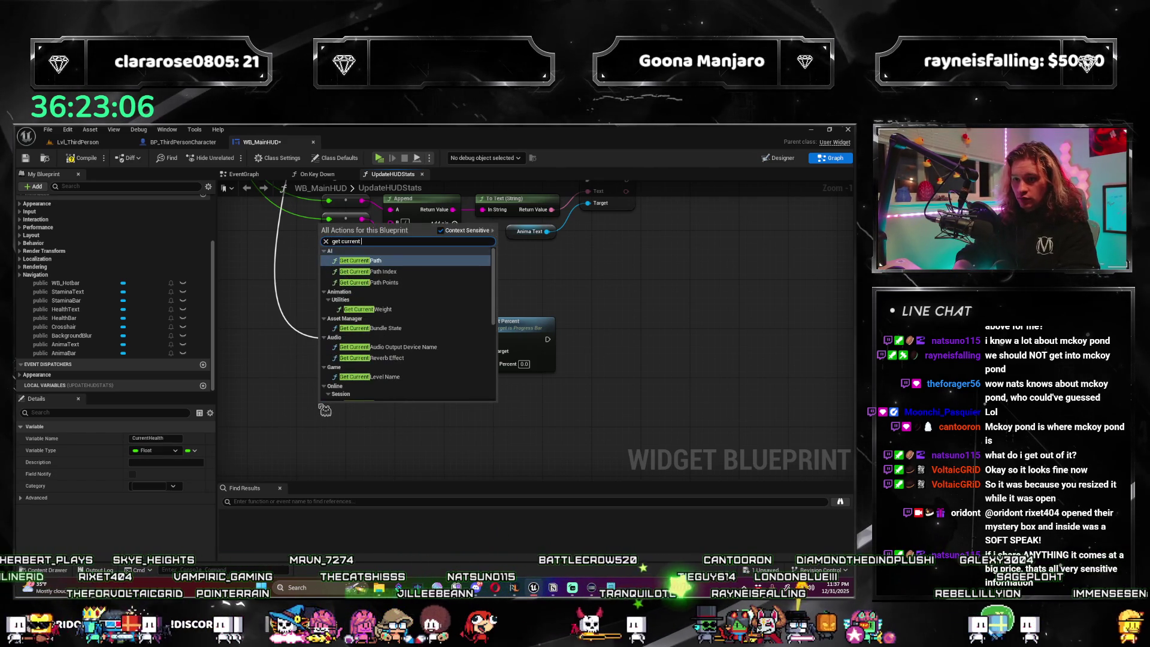
{"action": "key", "text": "BackSpace"}
{"action": "key", "text": "BackSpace"}
{"action": "key", "text": "BackSpace"}
{"action": "key", "text": "BackSpace"}
{"action": "key", "text": "BackSpace"}
{"action": "key", "text": "BackSpace"}
{"action": "key", "text": "BackSpace"}
{"action": "type", "text": "max health"}
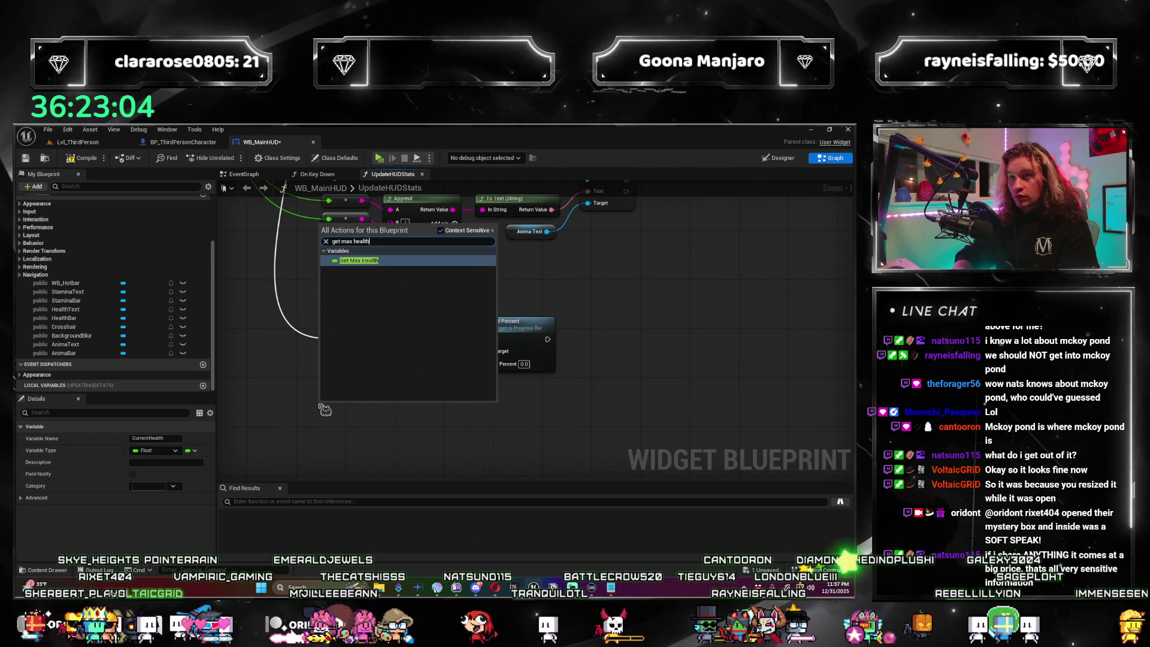
{"action": "key", "text": "Return"}
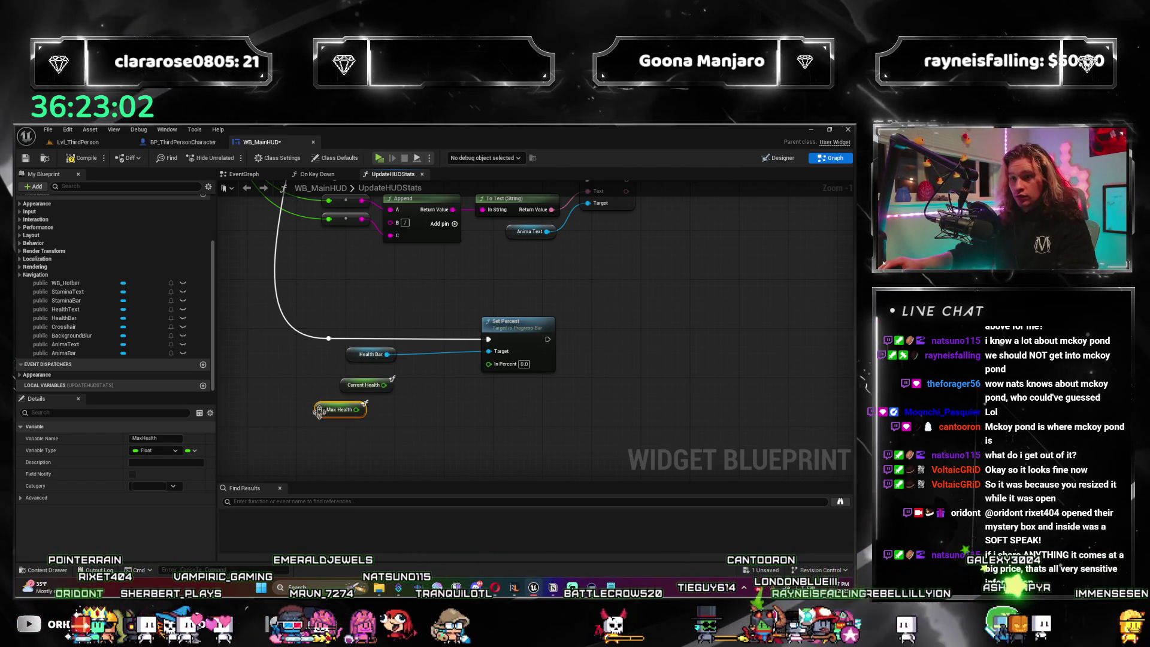
{"action": "left_click", "coordinate": [445, 440]}
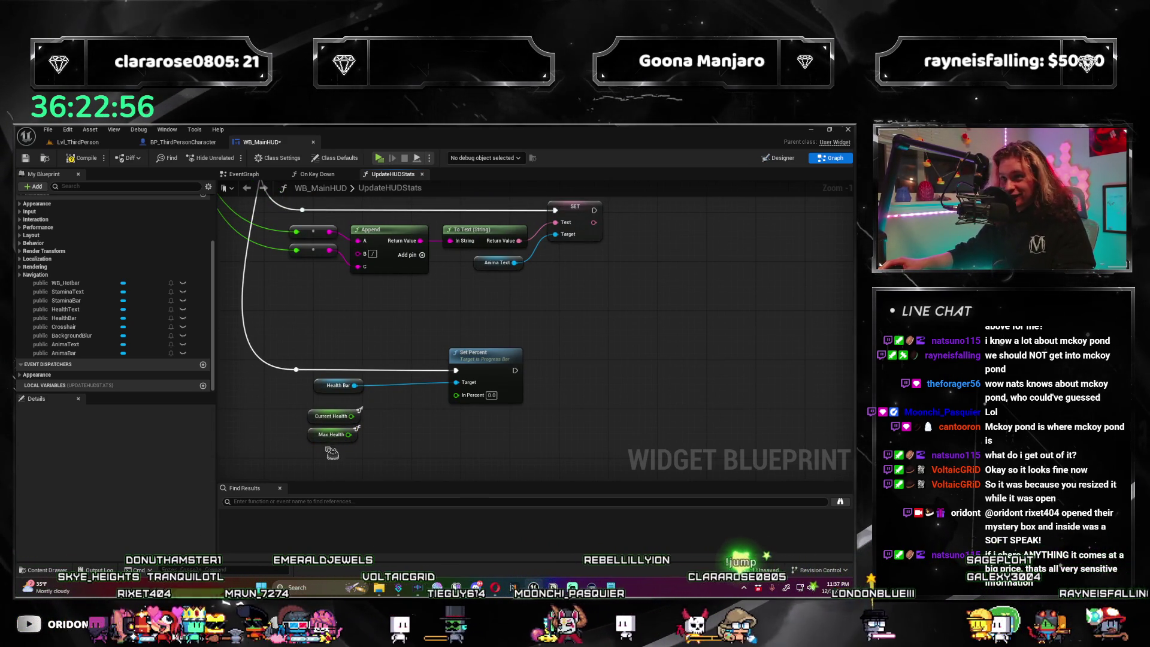
Divide Current Health by Max Health into In Percent and tidy the health nodes.
{"action": "mouse_move", "coordinate": [352, 416]}
{"action": "left_mouse_down"}
{"action": "mouse_move", "coordinate": [383, 434]}
{"action": "mouse_move", "coordinate": [452, 402]}
{"action": "left_mouse_up"}
{"action": "type", "text": "/"}
{"action": "key", "text": "Return"}
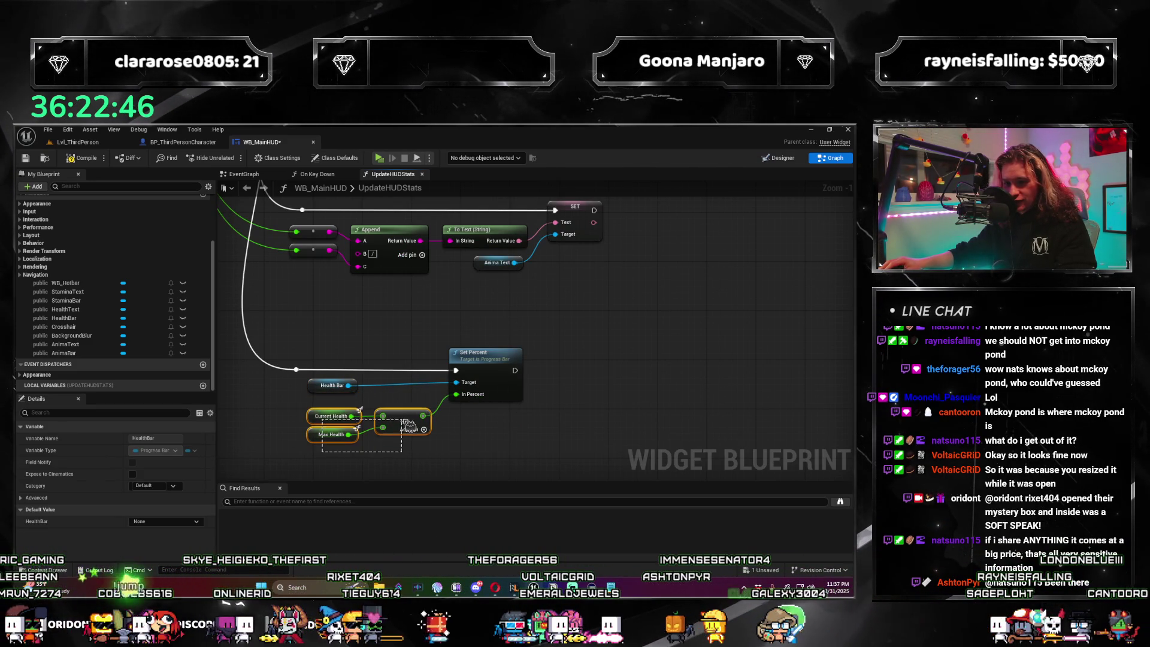
{"action": "left_click_drag", "start_coordinate": [303, 376], "coordinate": [410, 421]}
{"action": "left_click_drag", "start_coordinate": [473, 353], "coordinate": [485, 353]}
{"action": "left_click", "coordinate": [493, 441]}
{"action": "left_click_drag", "start_coordinate": [493, 440], "coordinate": [518, 422]}
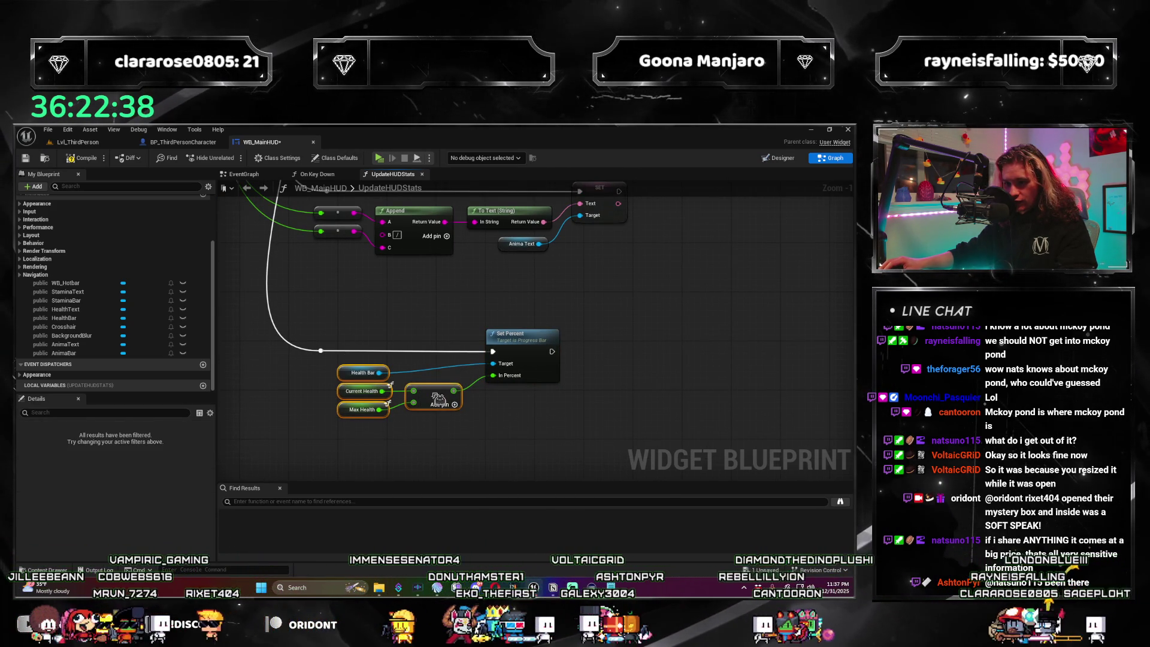
{"action": "left_click_drag", "start_coordinate": [519, 423], "coordinate": [487, 425]}
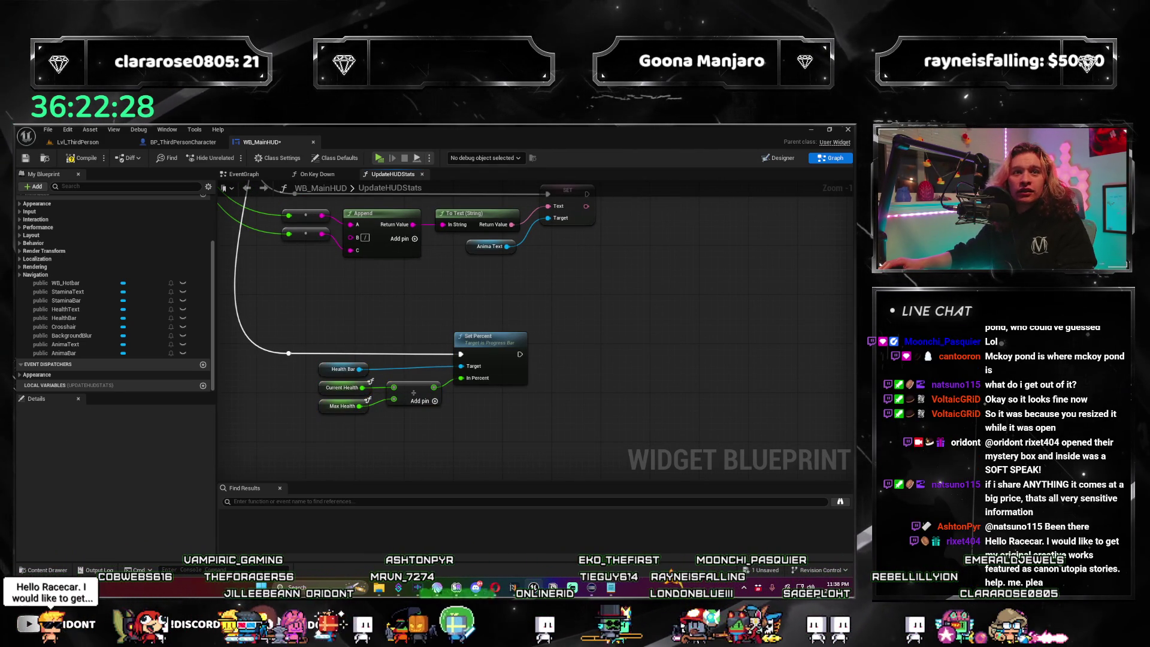
Paste a copy of the Health Bar Set Percent group and chain it after the first.
{"action": "left_click_drag", "start_coordinate": [378, 219], "coordinate": [360, 257]}
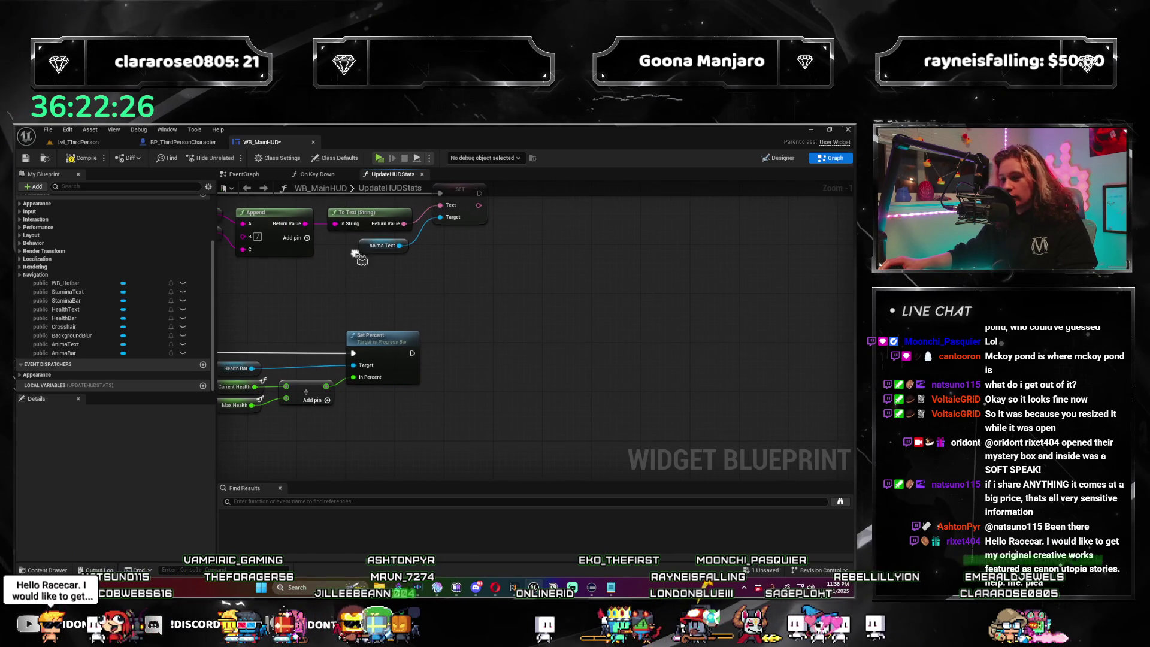
{"action": "key", "text": "ctrl+v"}
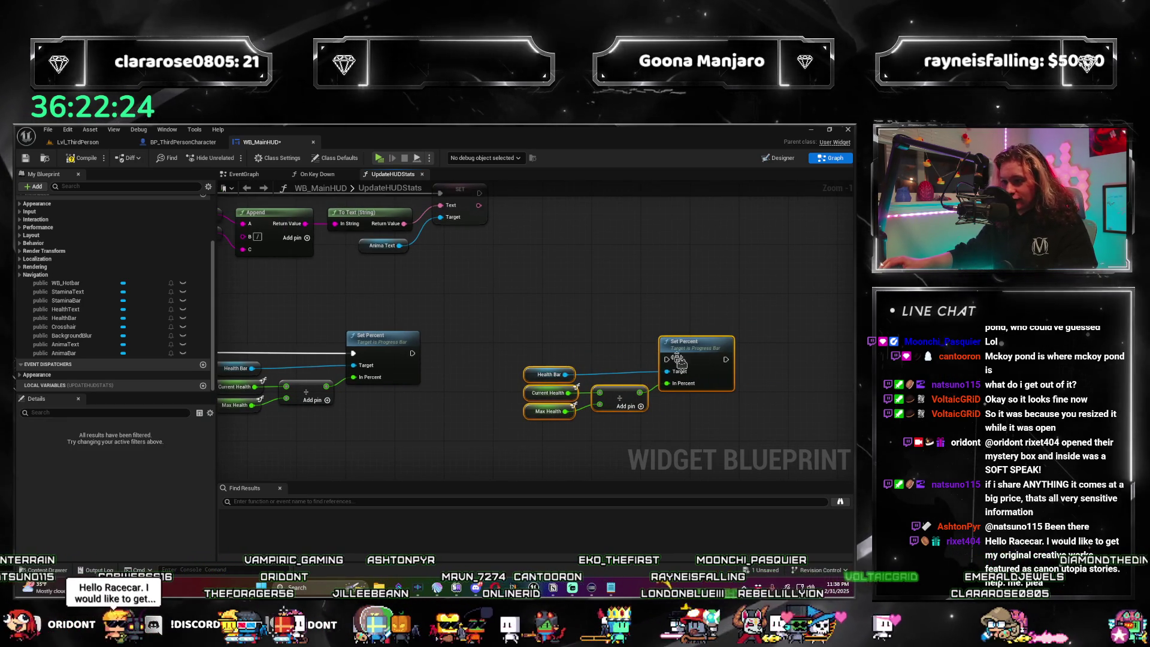
{"action": "mouse_move", "coordinate": [413, 347]}
{"action": "left_mouse_down"}
{"action": "mouse_move", "coordinate": [533, 362]}
{"action": "mouse_move", "coordinate": [694, 350]}
{"action": "mouse_move", "coordinate": [677, 347]}
{"action": "left_mouse_up"}
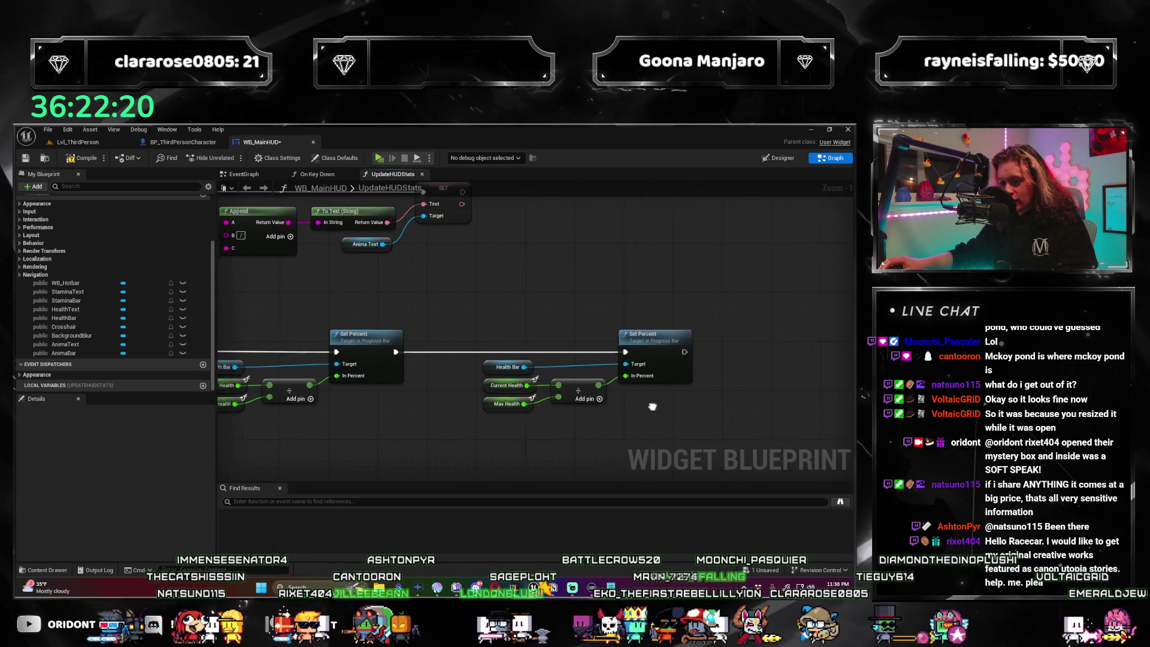
{"action": "left_click_drag", "start_coordinate": [714, 389], "coordinate": [538, 281]}
{"action": "left_click_drag", "start_coordinate": [687, 321], "coordinate": [665, 327]}
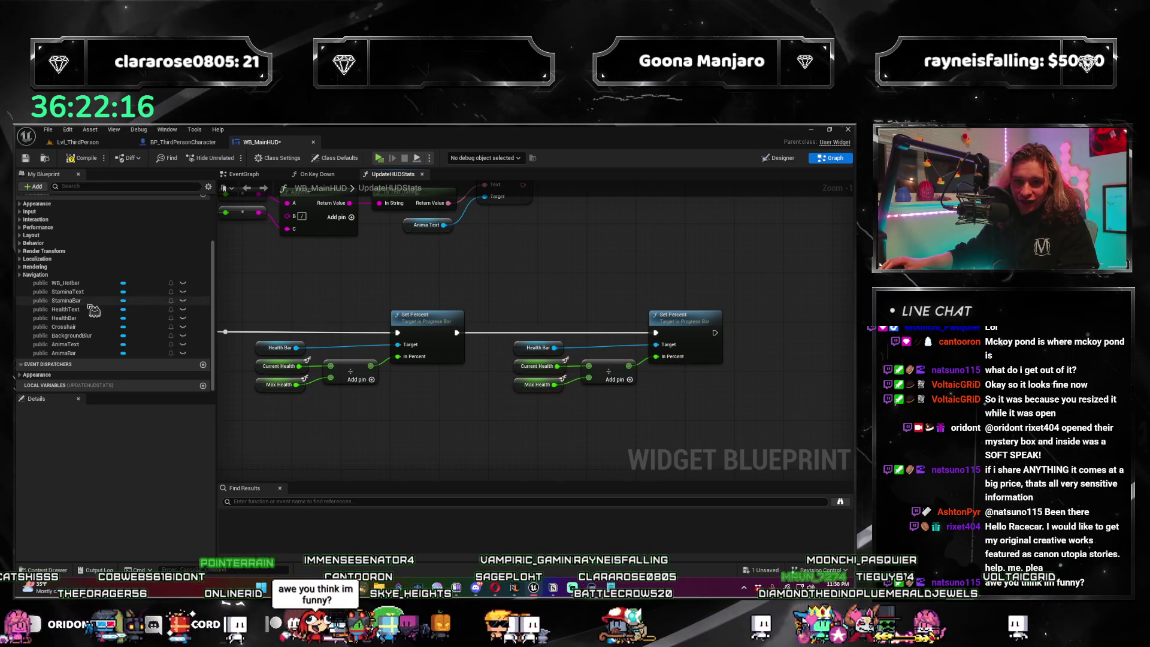
Swap the copy's Health Bar, Current Health and Max Health for Stamina Bar, Current Stamina and Max Stamina.
{"action": "left_click_drag", "start_coordinate": [84, 301], "coordinate": [425, 318]}
{"action": "left_click_drag", "start_coordinate": [523, 351], "coordinate": [525, 349]}
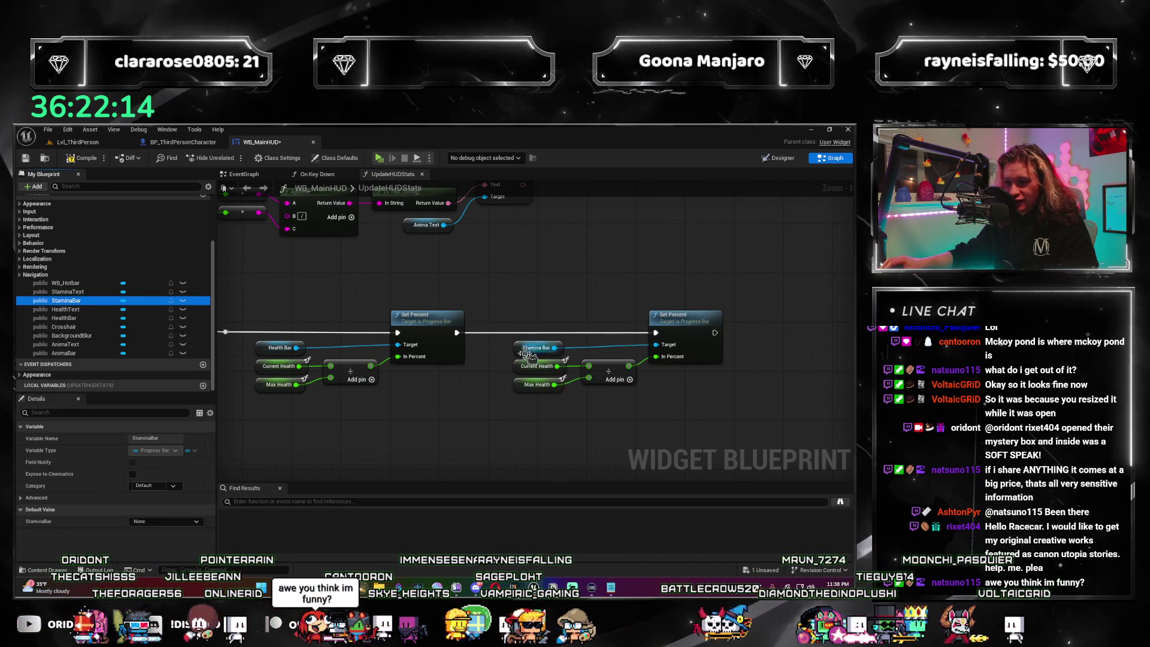
{"action": "right_click", "coordinate": [502, 421]}
{"action": "type", "text": "get current"}
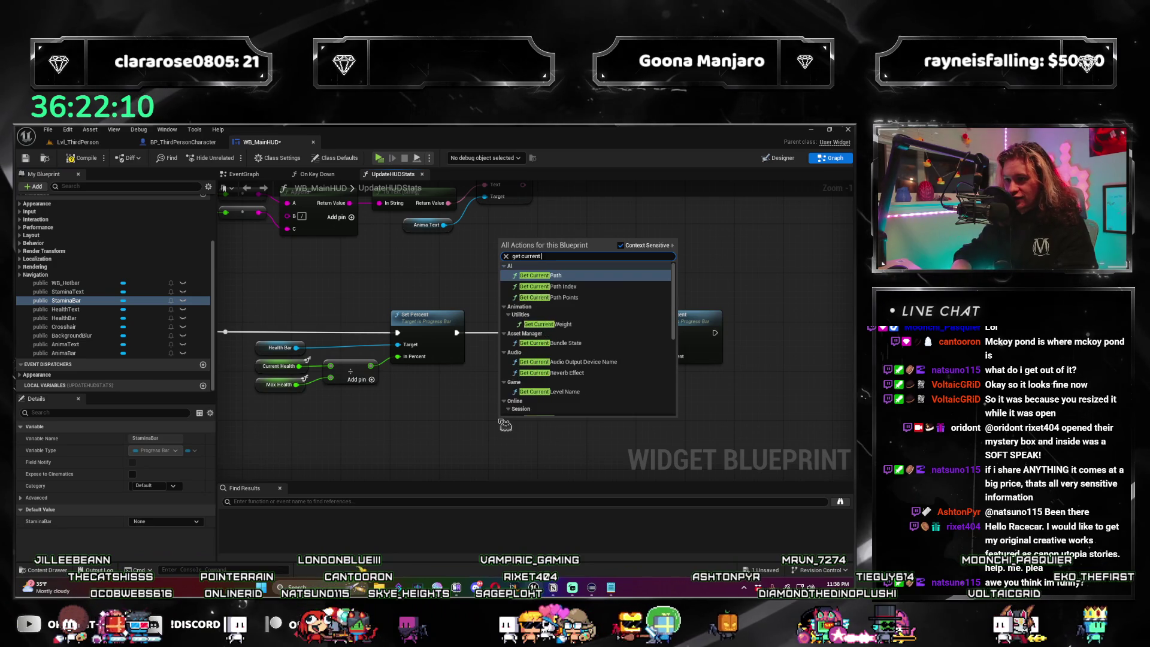
{"action": "type", "text": " ss"}
{"action": "key", "text": "Return"}
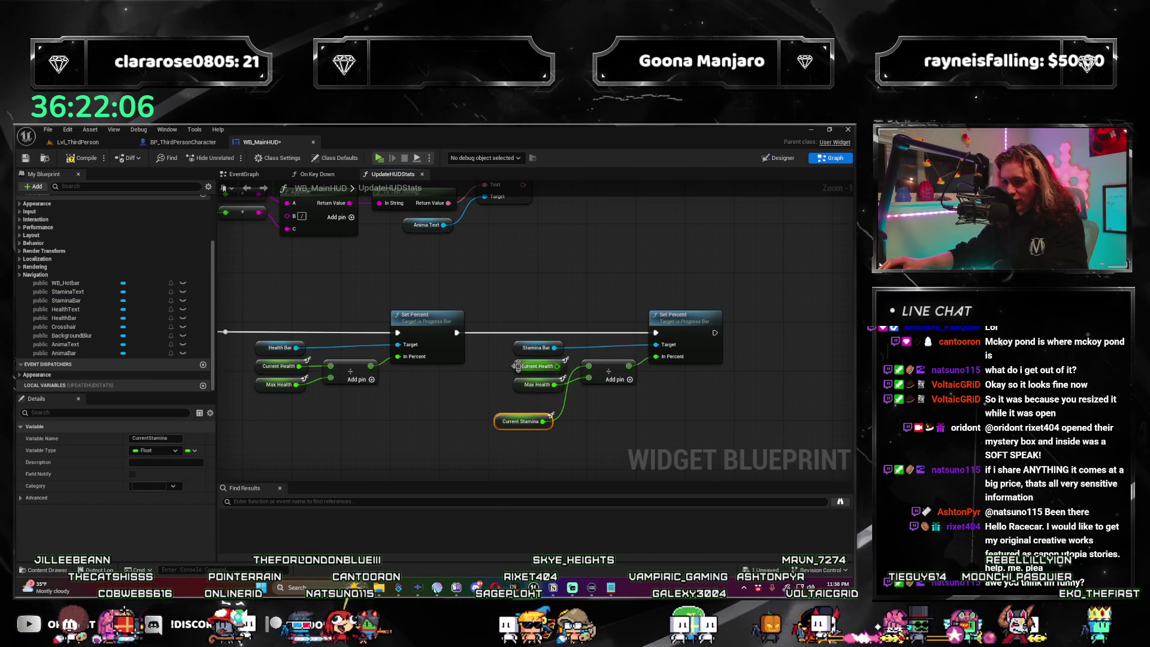
{"action": "left_click_drag", "start_coordinate": [506, 423], "coordinate": [525, 368]}
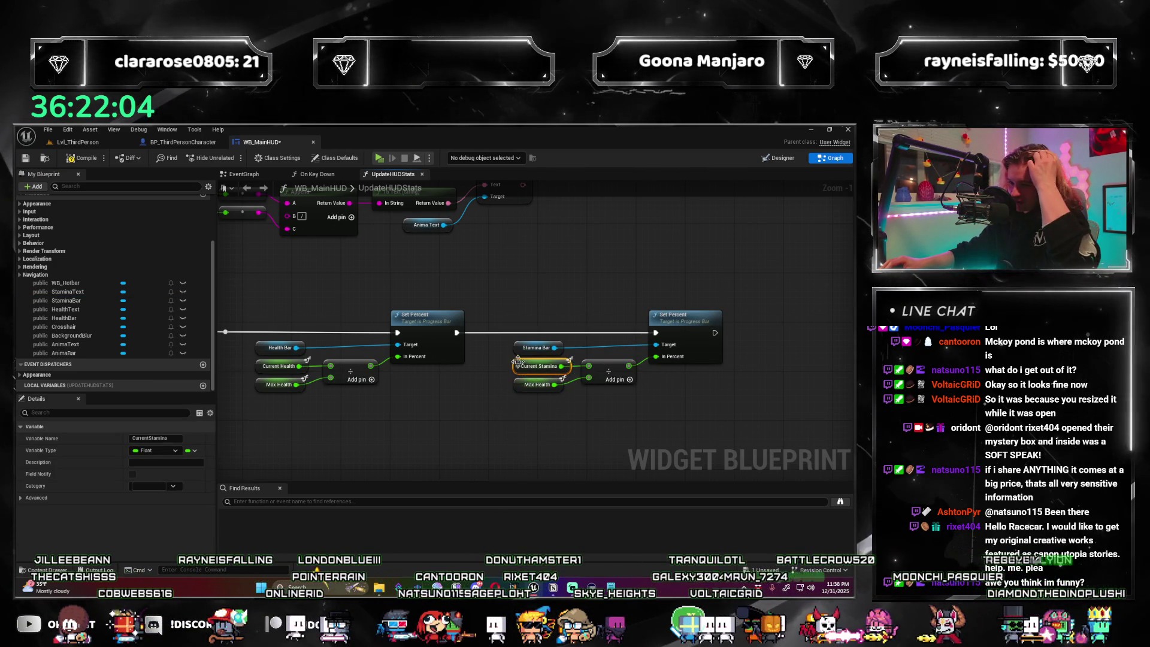
{"action": "left_click", "coordinate": [520, 385]}
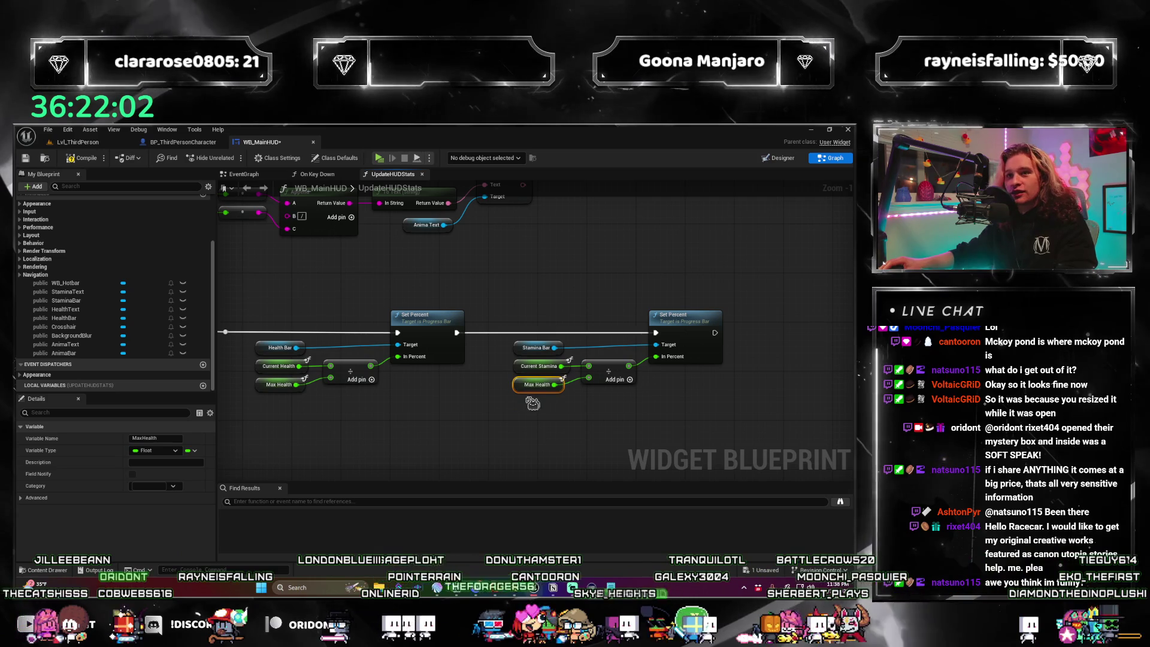
{"action": "right_click", "coordinate": [490, 427]}
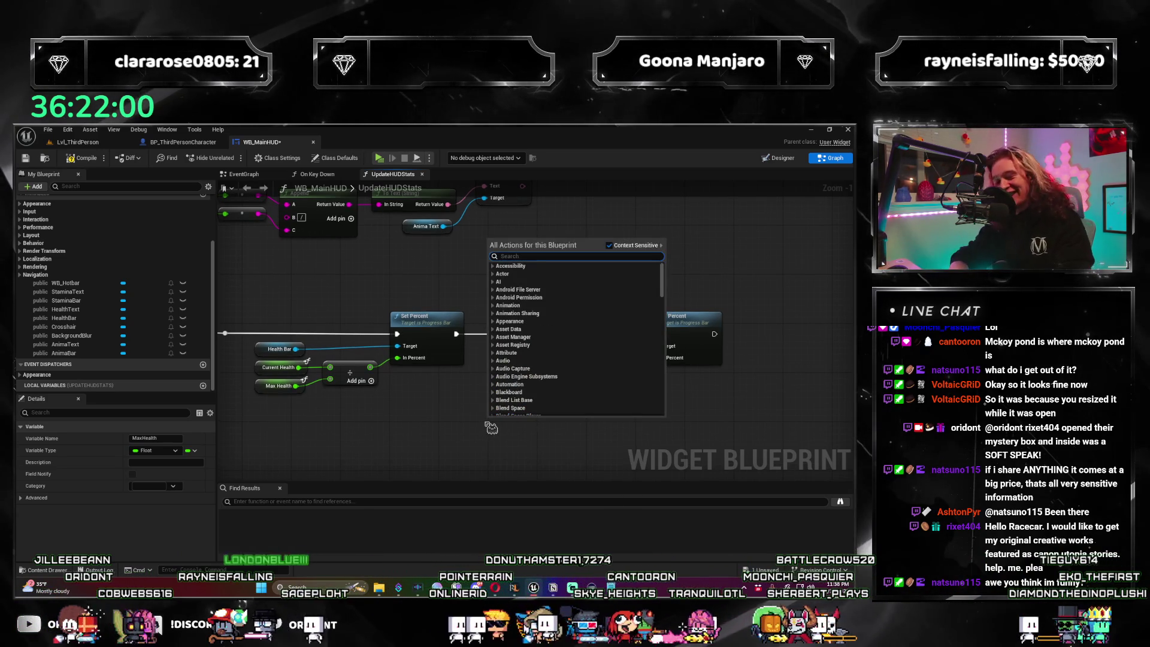
{"action": "type", "text": "max stam"}
{"action": "key", "text": "Return"}
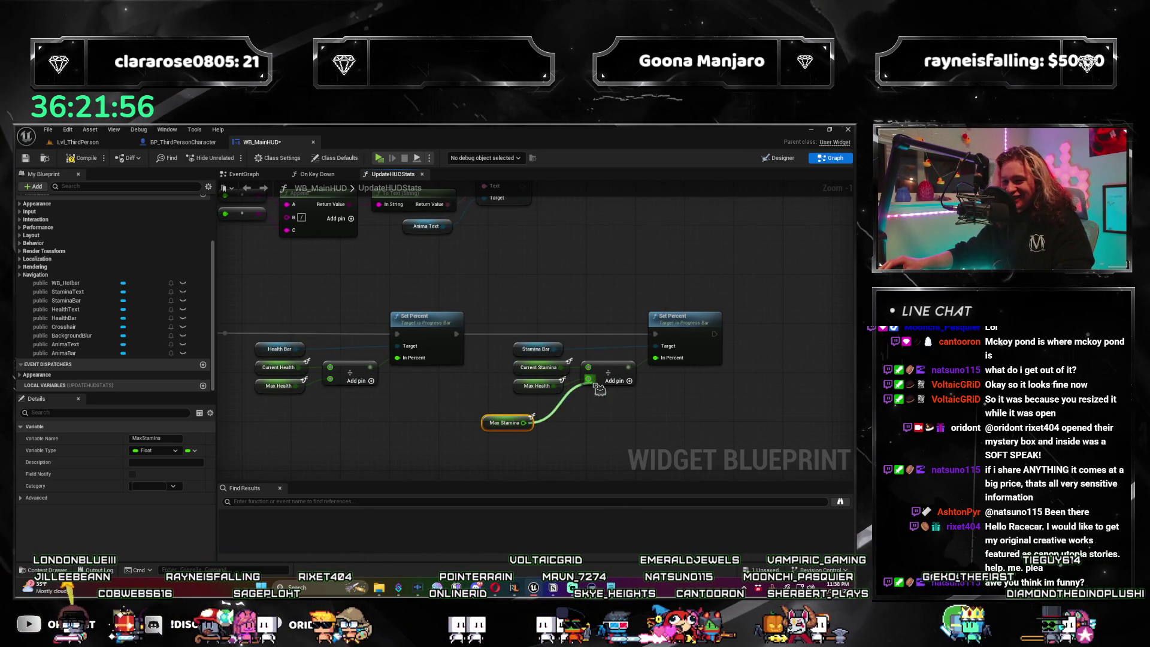
{"action": "mouse_move", "coordinate": [507, 423]}
{"action": "left_mouse_down"}
{"action": "mouse_move", "coordinate": [472, 391]}
{"action": "mouse_move", "coordinate": [327, 429]}
{"action": "left_mouse_up"}
Copy the finished stamina node group and paste a duplicate beside it.
{"action": "left_click_drag", "start_coordinate": [276, 351], "coordinate": [500, 413]}
{"action": "key", "text": "ctrl+c"}
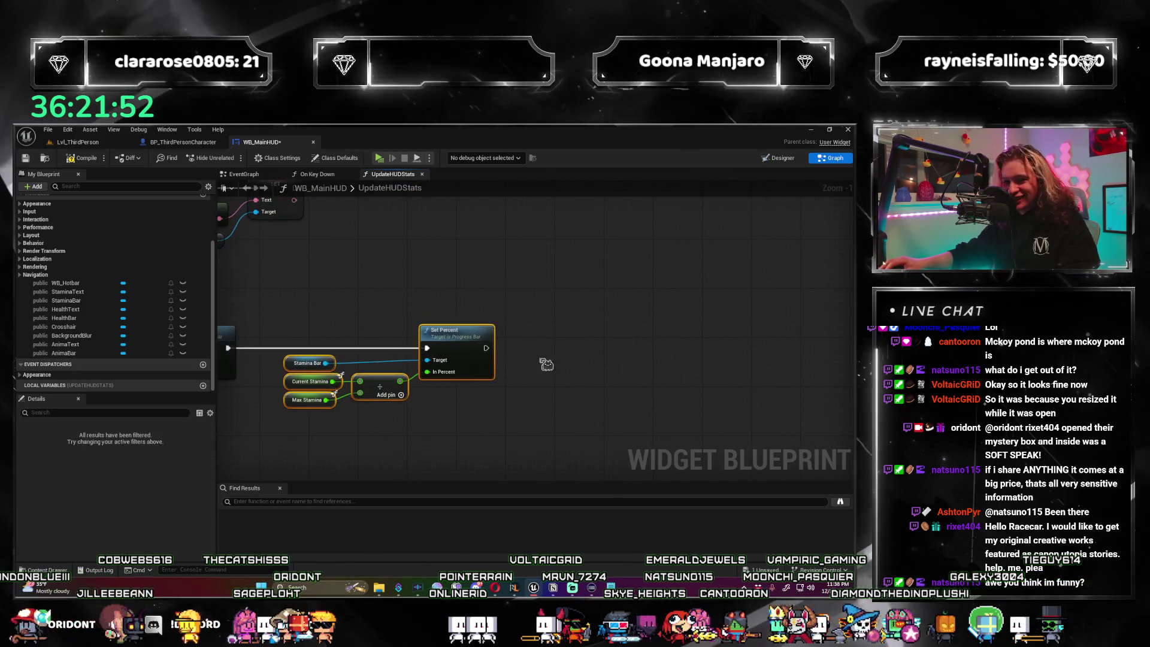
{"action": "key", "text": "ctrl+v"}
{"action": "left_click_drag", "start_coordinate": [668, 350], "coordinate": [656, 375]}
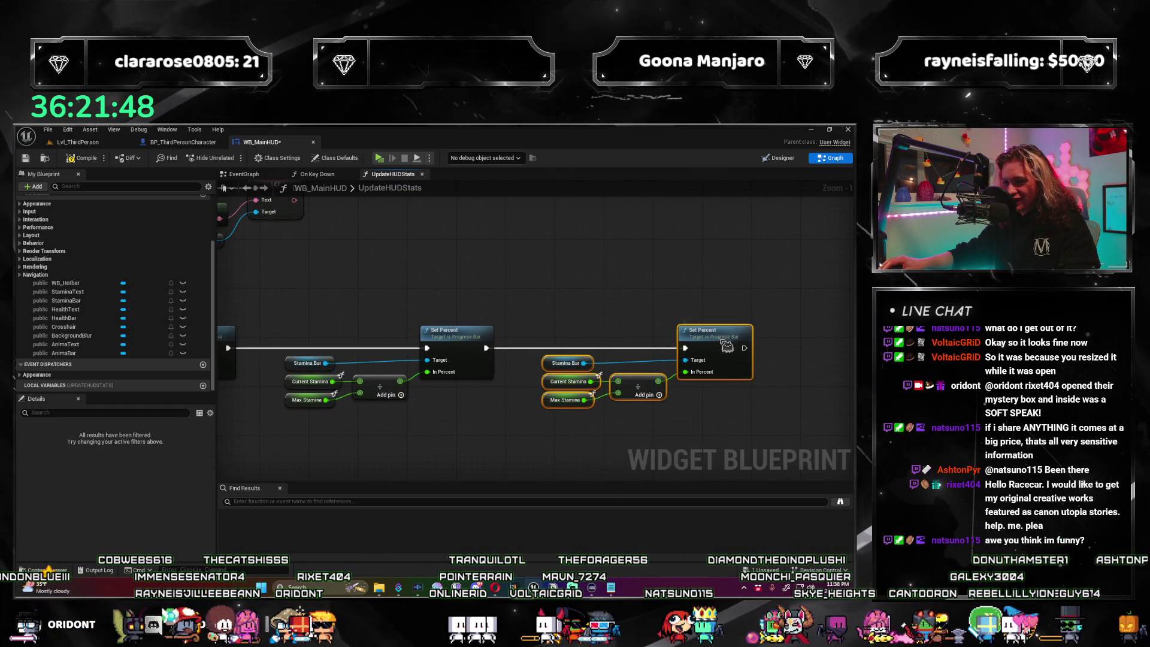
{"action": "left_click_drag", "start_coordinate": [608, 307], "coordinate": [542, 279]}
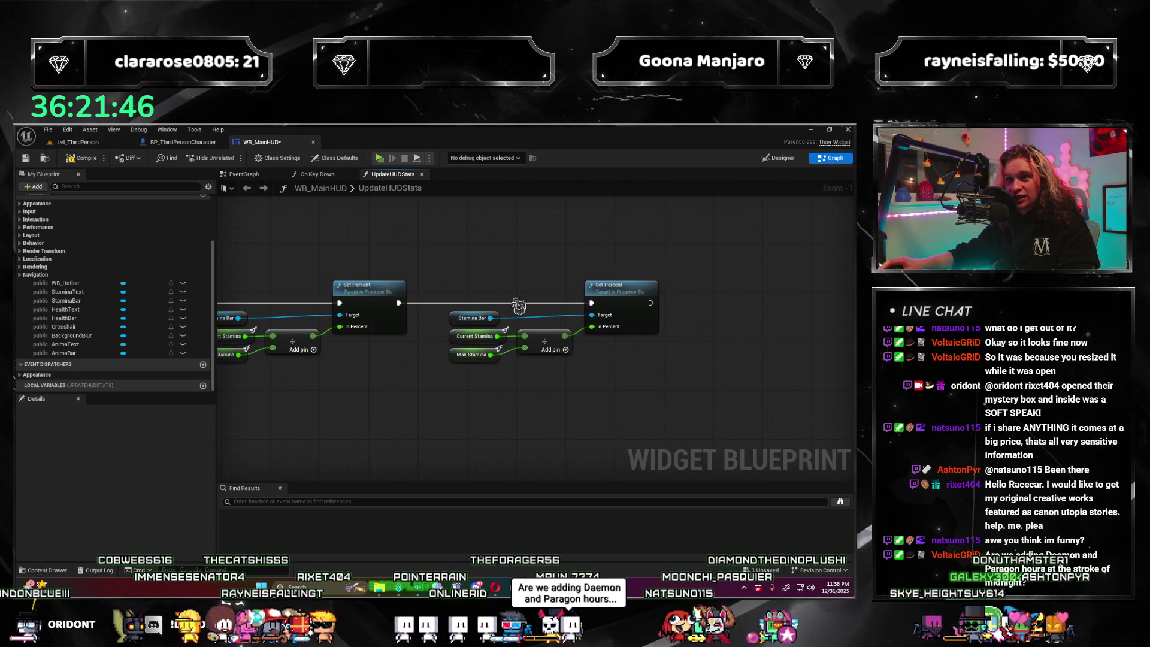
Replace the copy's Stamina Bar with AnimaBar and delete its stamina getters.
{"action": "scroll", "coordinate": [518, 307], "scroll_direction": "up", "scroll_amount": 1}
{"action": "left_click", "coordinate": [434, 331]}
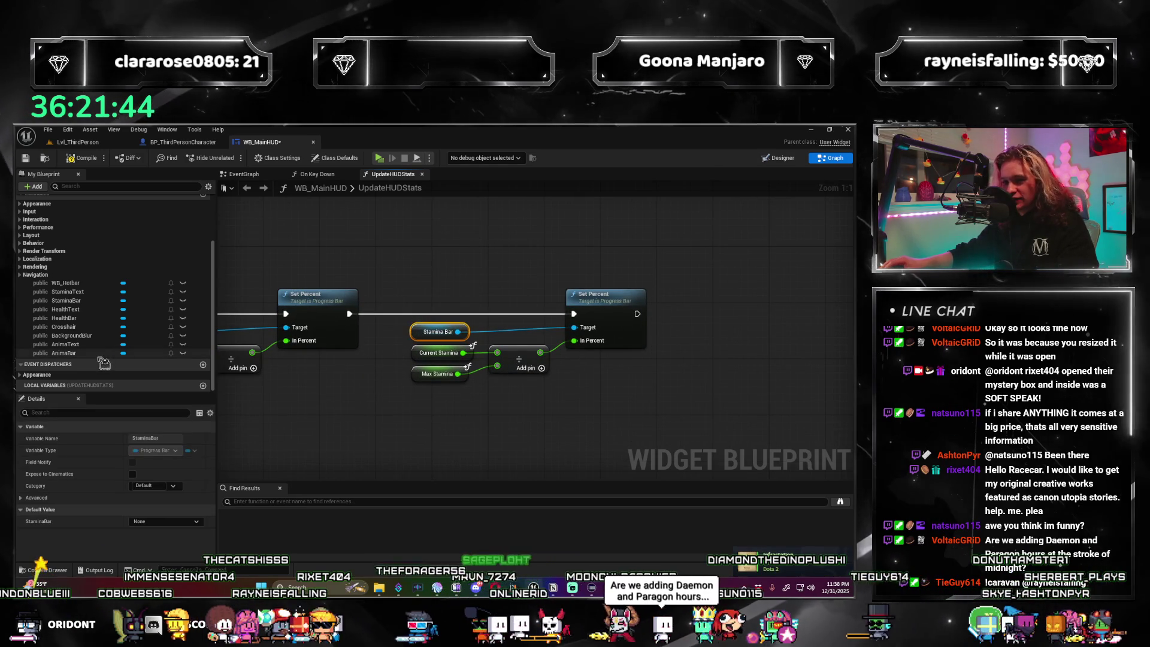
{"action": "mouse_move", "coordinate": [67, 353]}
{"action": "left_mouse_down"}
{"action": "mouse_move", "coordinate": [87, 372]}
{"action": "mouse_move", "coordinate": [516, 337]}
{"action": "left_mouse_up"}
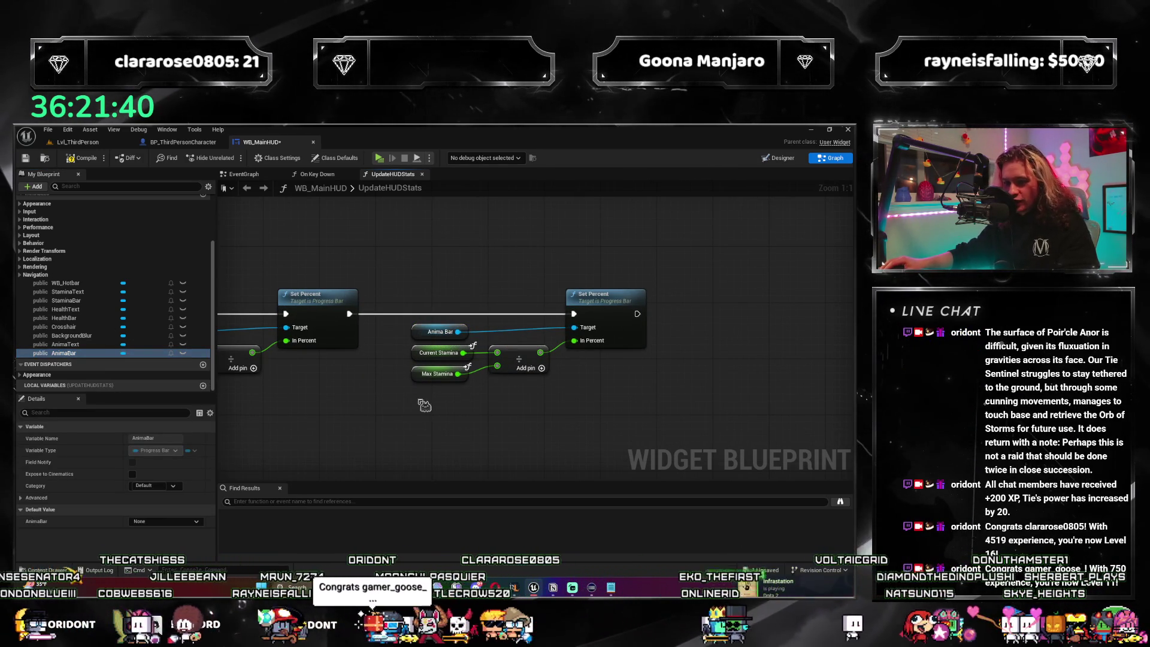
{"action": "key", "text": "Delete"}
Add Current Anima and Max Anima getters and wire them into the divide node.
{"action": "right_click", "coordinate": [390, 390]}
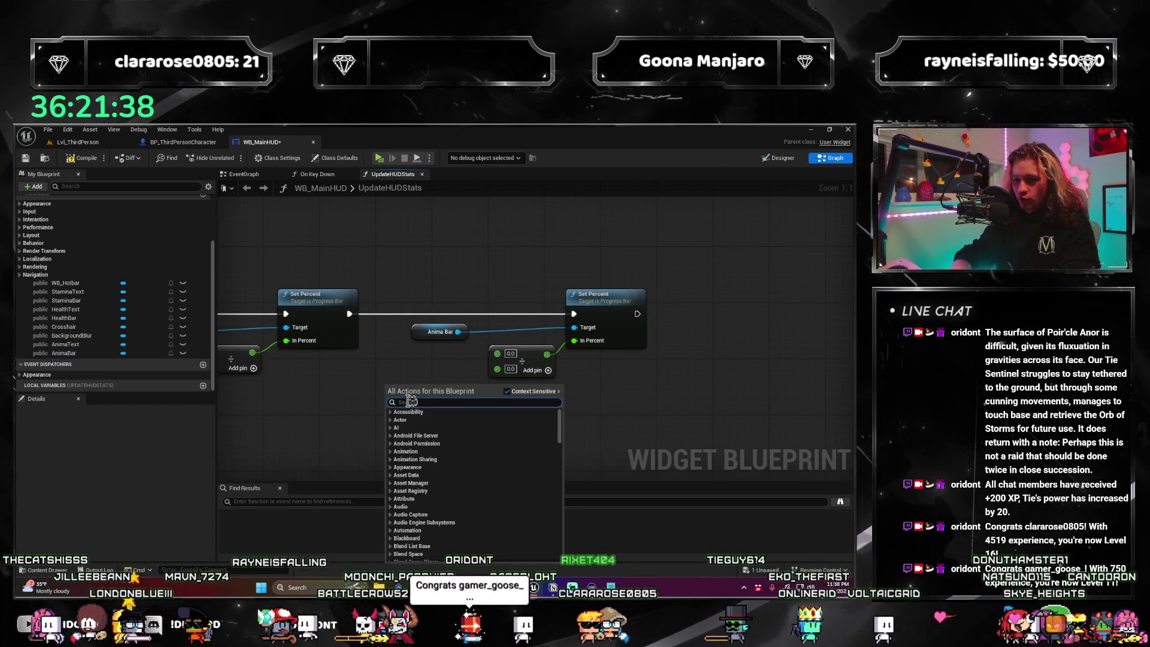
{"action": "type", "text": "get"}
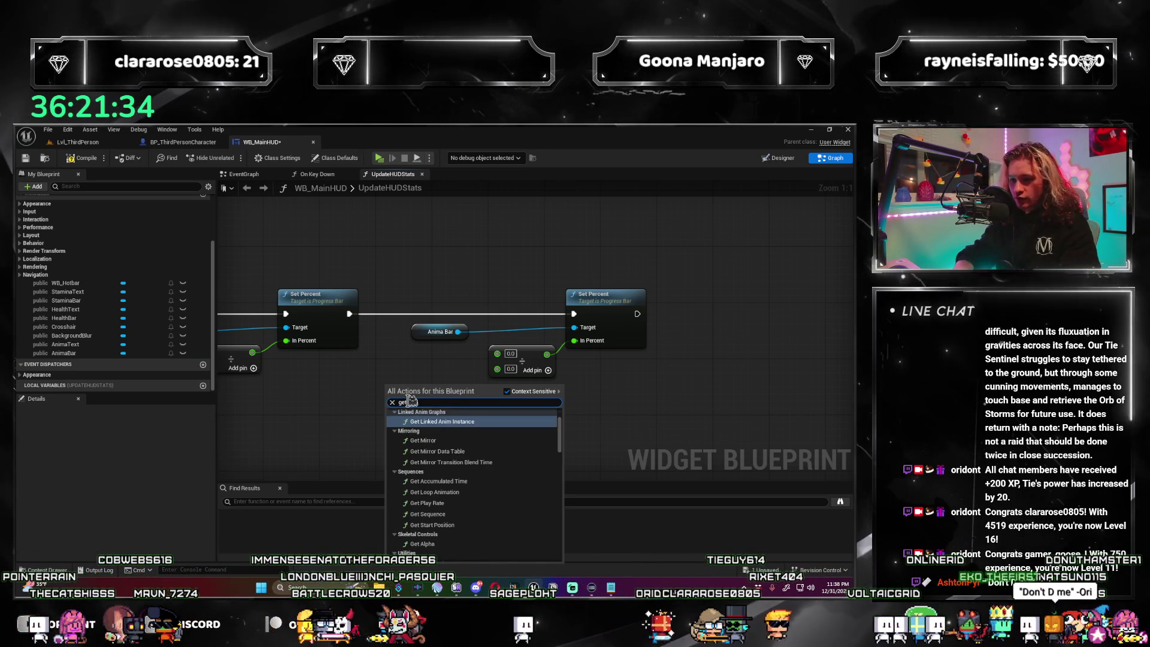
{"action": "type", "text": " curren"}
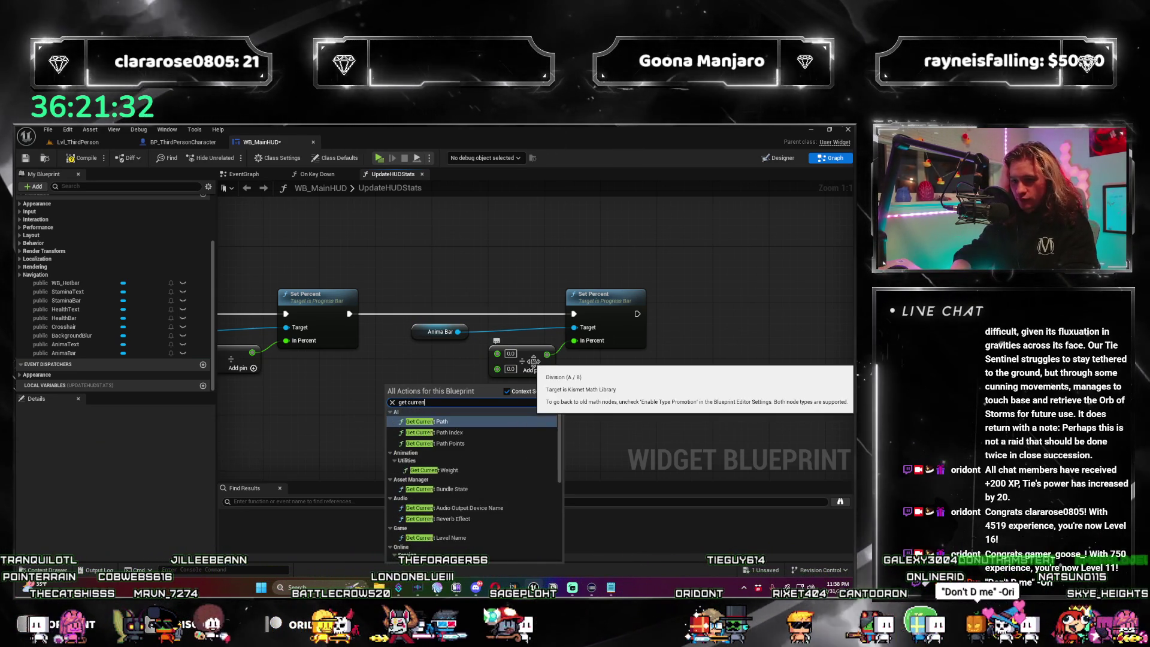
{"action": "type", "text": "t anima"}
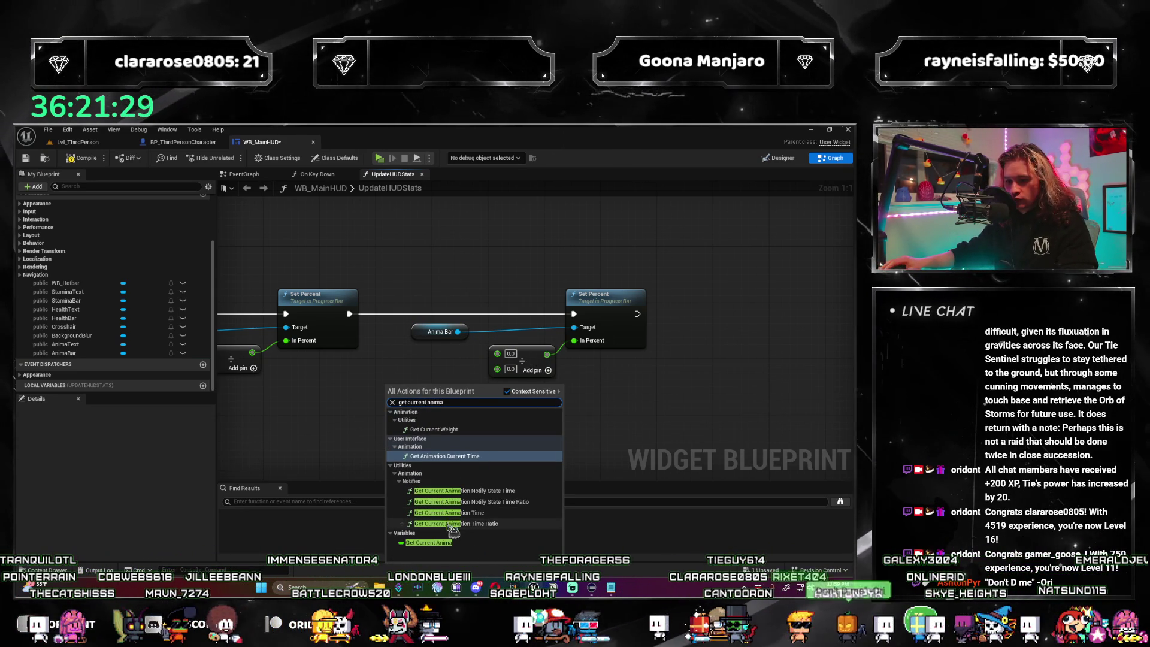
{"action": "left_click", "coordinate": [450, 542]}
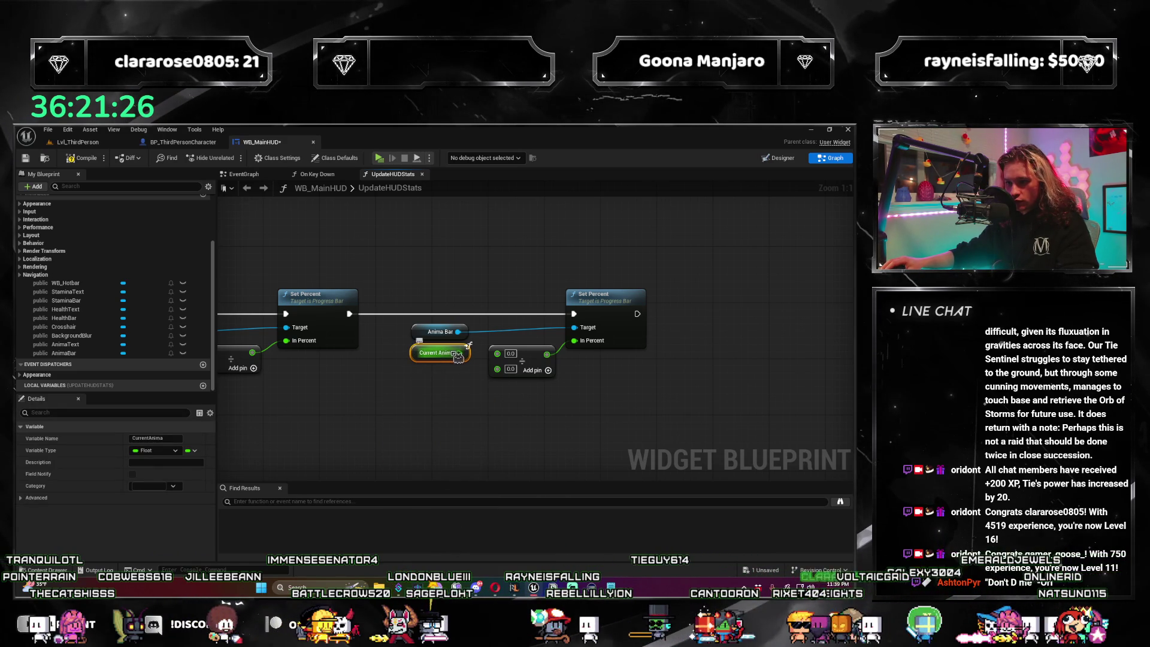
{"action": "right_click", "coordinate": [426, 406]}
{"action": "type", "text": "get max anim"}
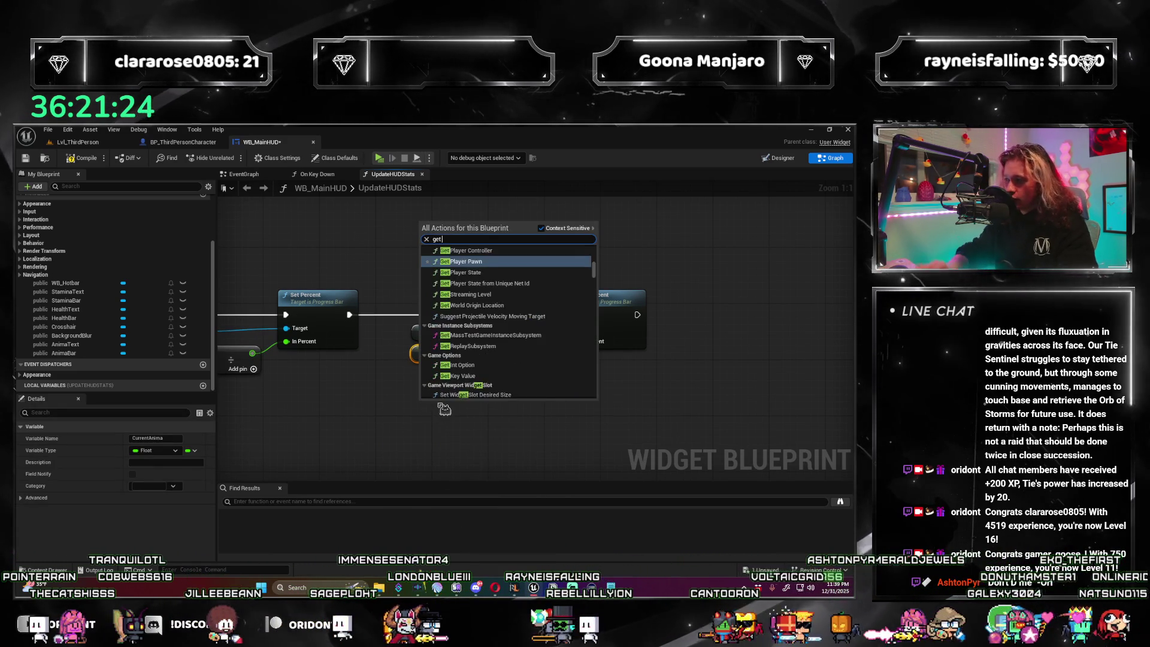
{"action": "key", "text": "Return"}
{"action": "mouse_move", "coordinate": [443, 402]}
{"action": "left_mouse_down"}
{"action": "mouse_move", "coordinate": [443, 378]}
{"action": "mouse_move", "coordinate": [458, 375]}
{"action": "left_mouse_up"}
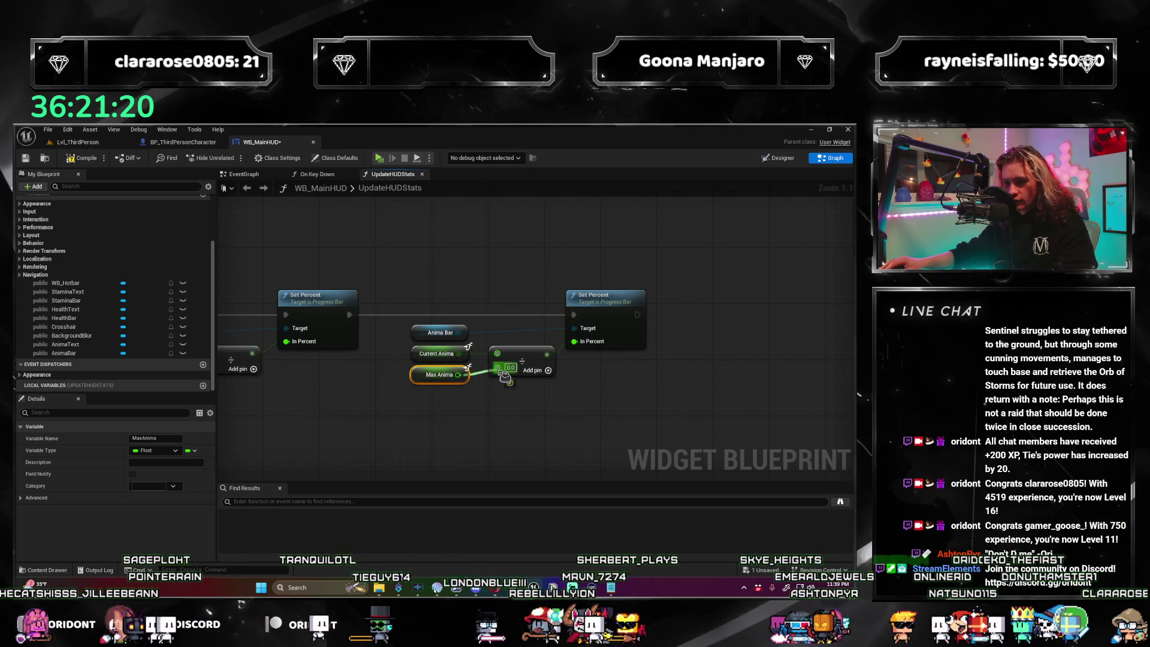
{"action": "left_click", "coordinate": [312, 433]}
{"action": "scroll", "coordinate": [312, 433], "scroll_direction": "down", "scroll_amount": 2}
{"action": "scroll", "coordinate": [313, 433], "scroll_direction": "down", "scroll_amount": 2}
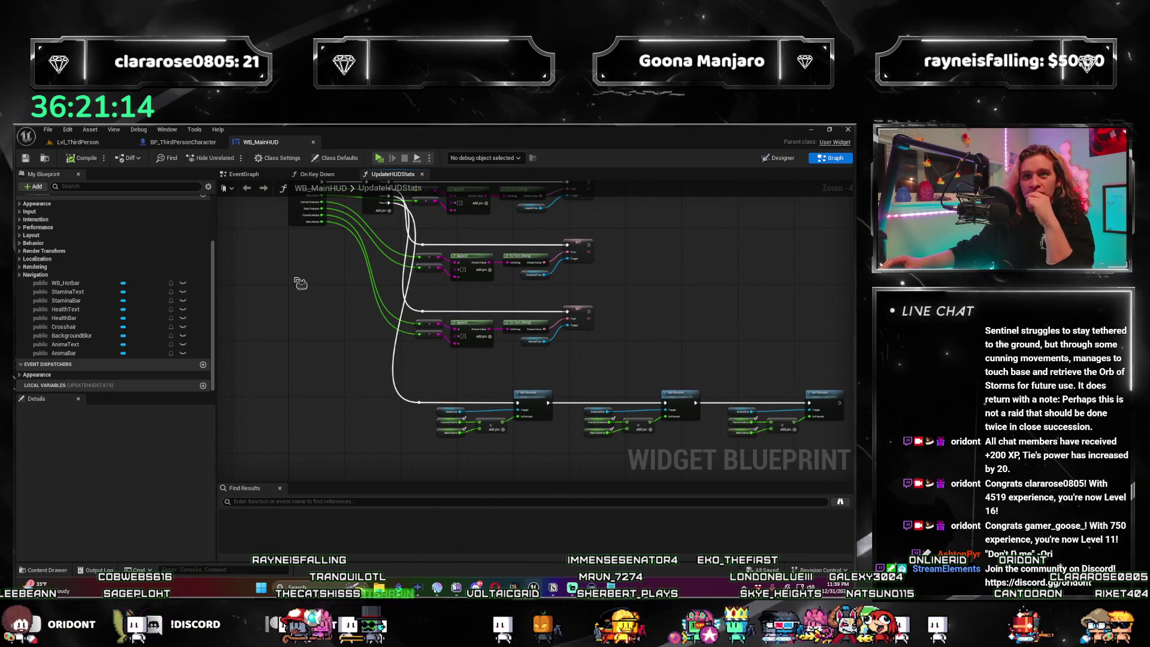
Review the whole UpdateHUDStats graph and glance through the other open graphs, including On Key Down.
{"action": "left_click_drag", "start_coordinate": [295, 308], "coordinate": [295, 313]}
{"action": "scroll", "coordinate": [504, 252], "scroll_direction": "up", "scroll_amount": 4}
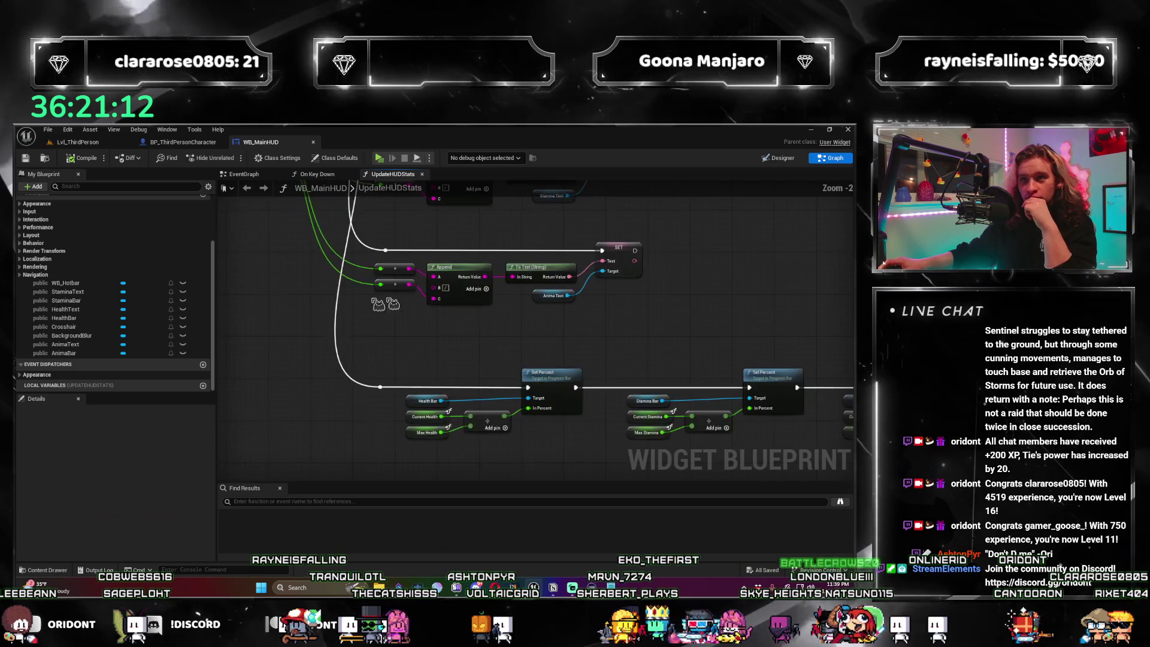
{"action": "scroll", "coordinate": [503, 252], "scroll_direction": "down", "scroll_amount": 3}
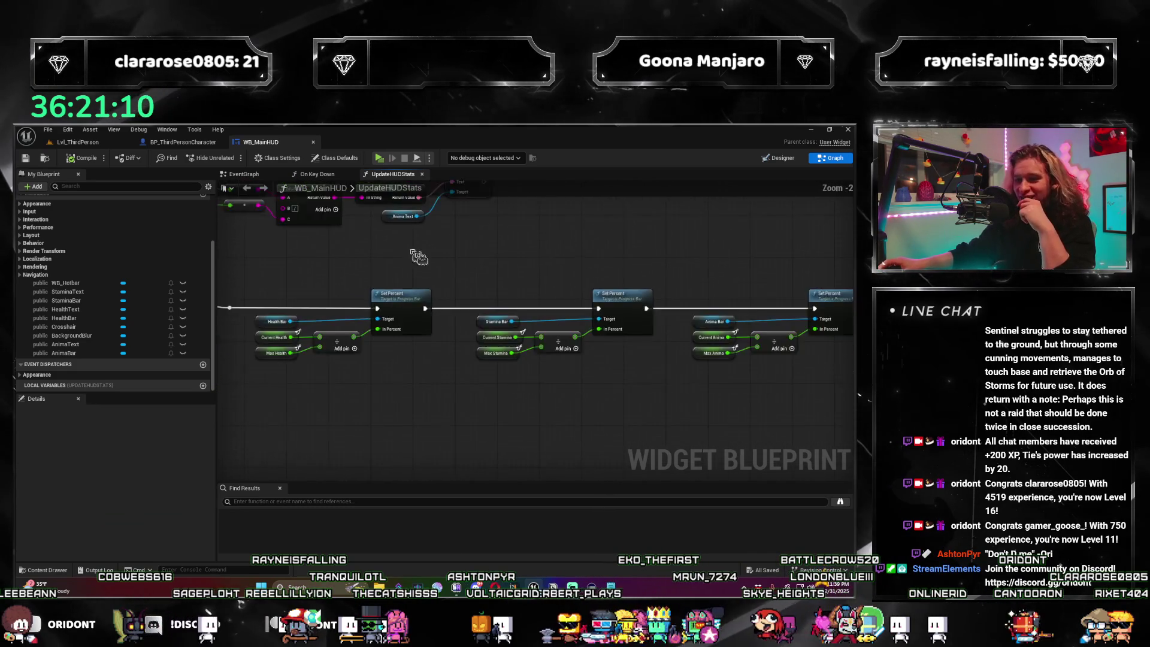
{"action": "mouse_move", "coordinate": [503, 252]}
{"action": "left_mouse_down"}
{"action": "mouse_move", "coordinate": [469, 384]}
{"action": "mouse_move", "coordinate": [390, 367]}
{"action": "mouse_move", "coordinate": [359, 407]}
{"action": "mouse_move", "coordinate": [219, 263]}
{"action": "left_mouse_up"}
{"action": "scroll", "coordinate": [353, 413], "scroll_direction": "up", "scroll_amount": 1}
{"action": "scroll", "coordinate": [354, 396], "scroll_direction": "down", "scroll_amount": 2}
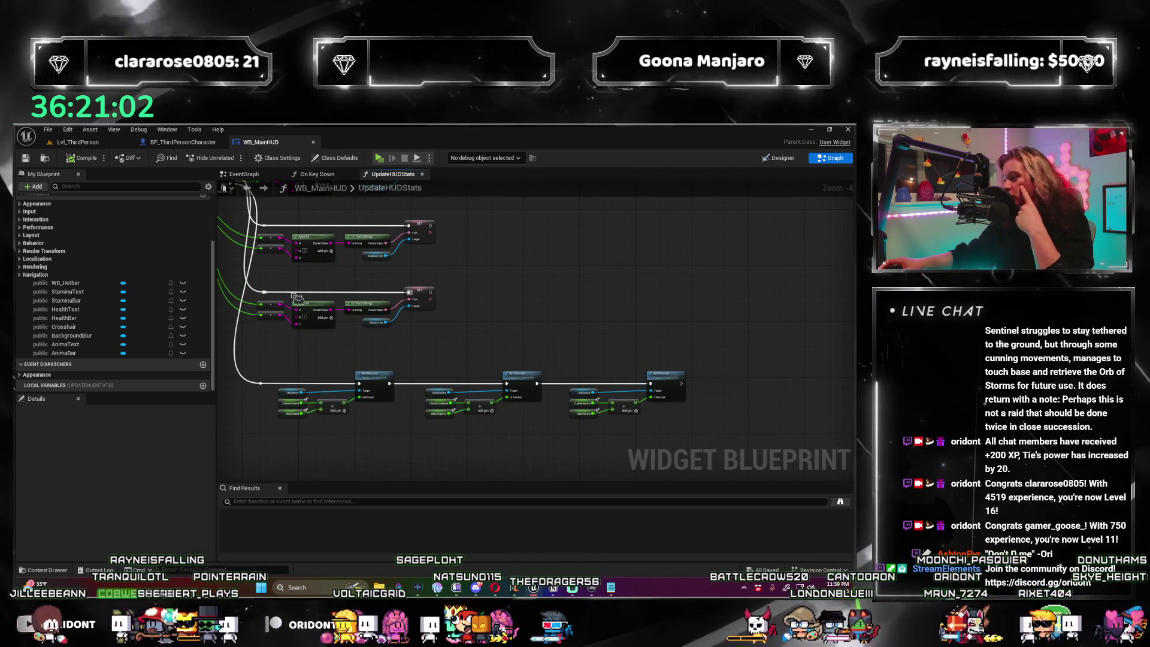
{"action": "left_click", "coordinate": [317, 173]}
{"action": "left_click", "coordinate": [247, 188]}
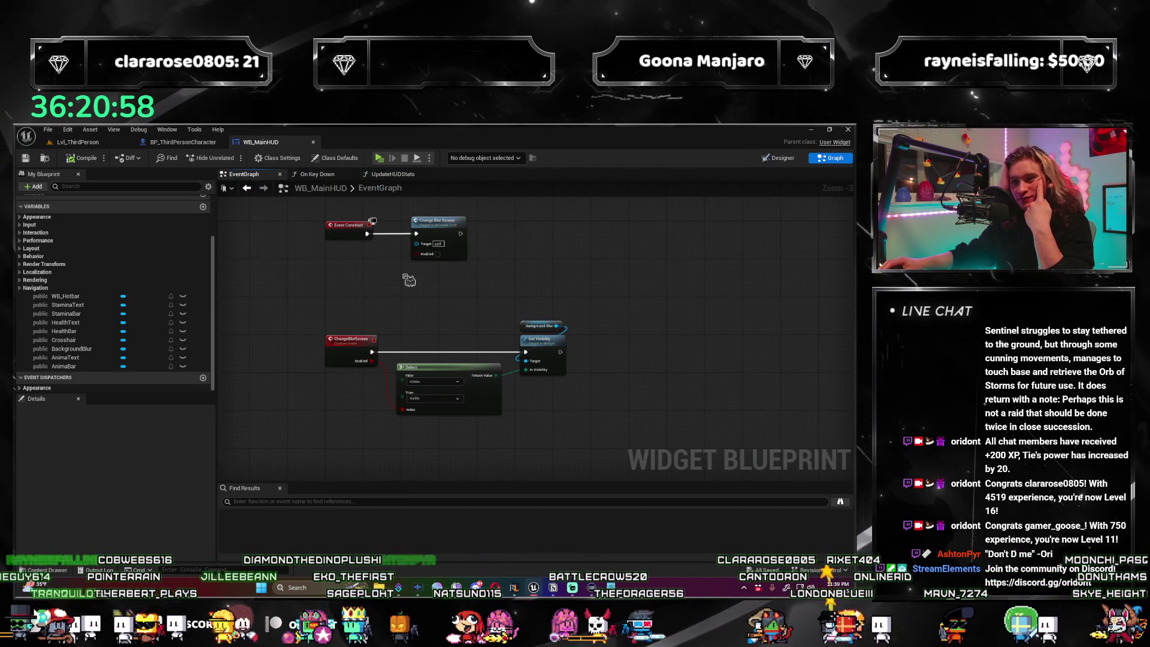
{"action": "left_click", "coordinate": [247, 188]}
{"action": "left_click", "coordinate": [392, 174]}
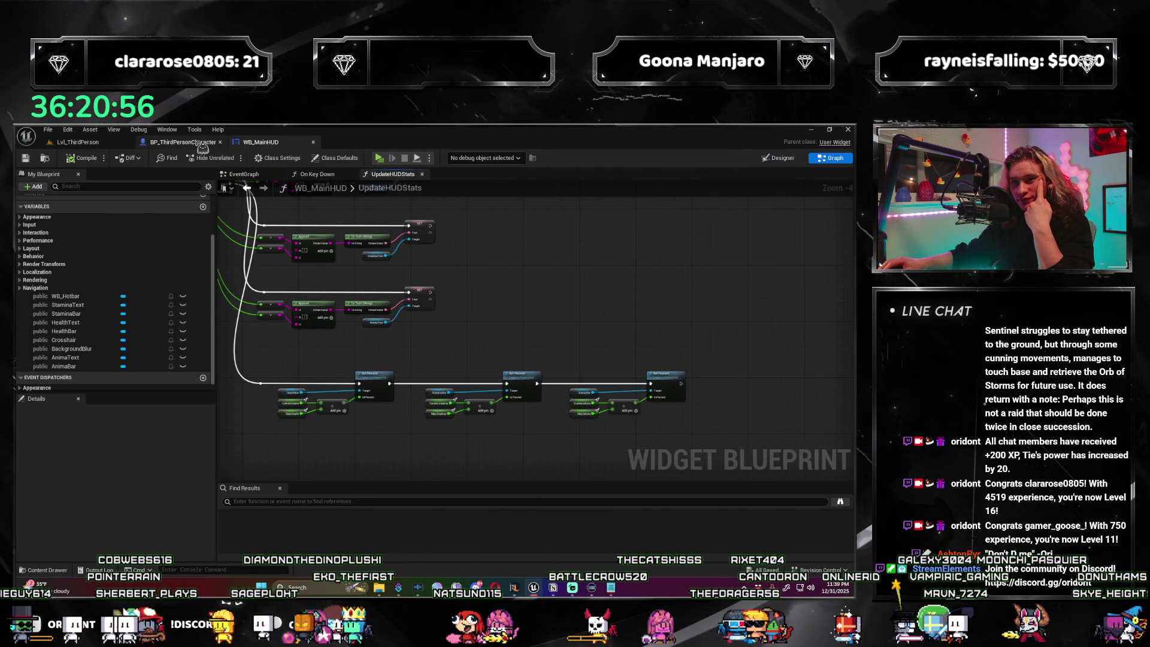
Switch to BP_ThirdPersonCharacter and drag a new exec wire off the SET Current Health node.
{"action": "left_click", "coordinate": [202, 144]}
{"action": "left_click_drag", "start_coordinate": [456, 357], "coordinate": [497, 359]}
{"action": "left_click", "coordinate": [469, 359]}
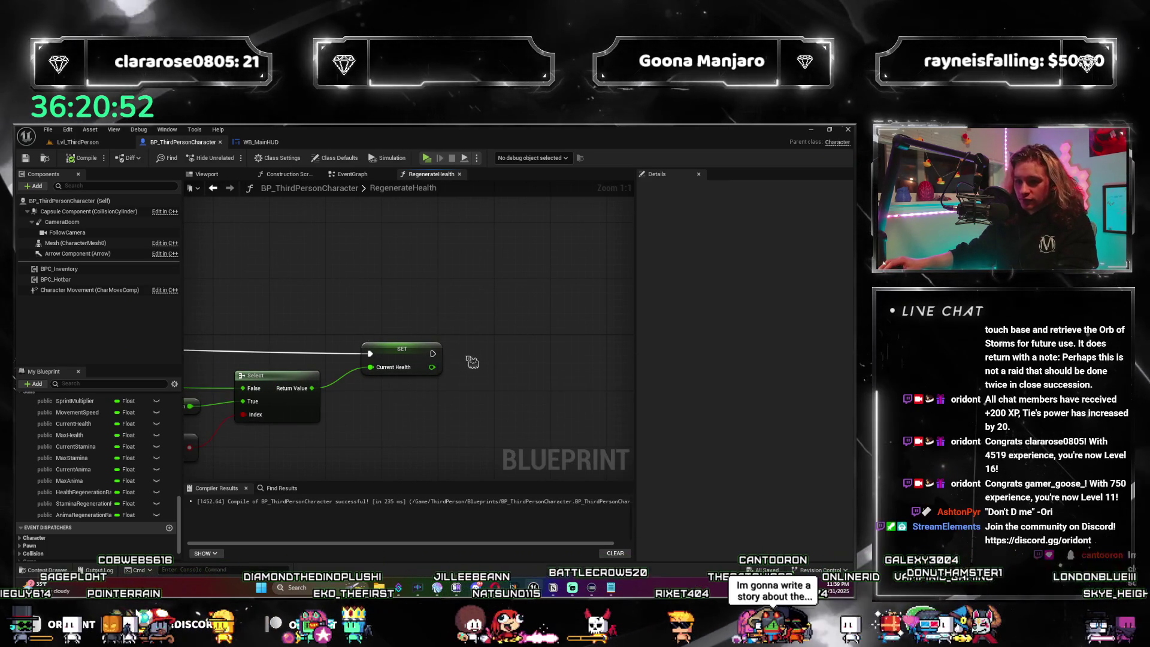
Search RegenerateHealth's actions for 'get h' and 'widg' getters, closing without adding any.
{"action": "scroll", "coordinate": [108, 456], "scroll_direction": "up", "scroll_amount": 5}
{"action": "scroll", "coordinate": [124, 430], "scroll_direction": "up", "scroll_amount": 3}
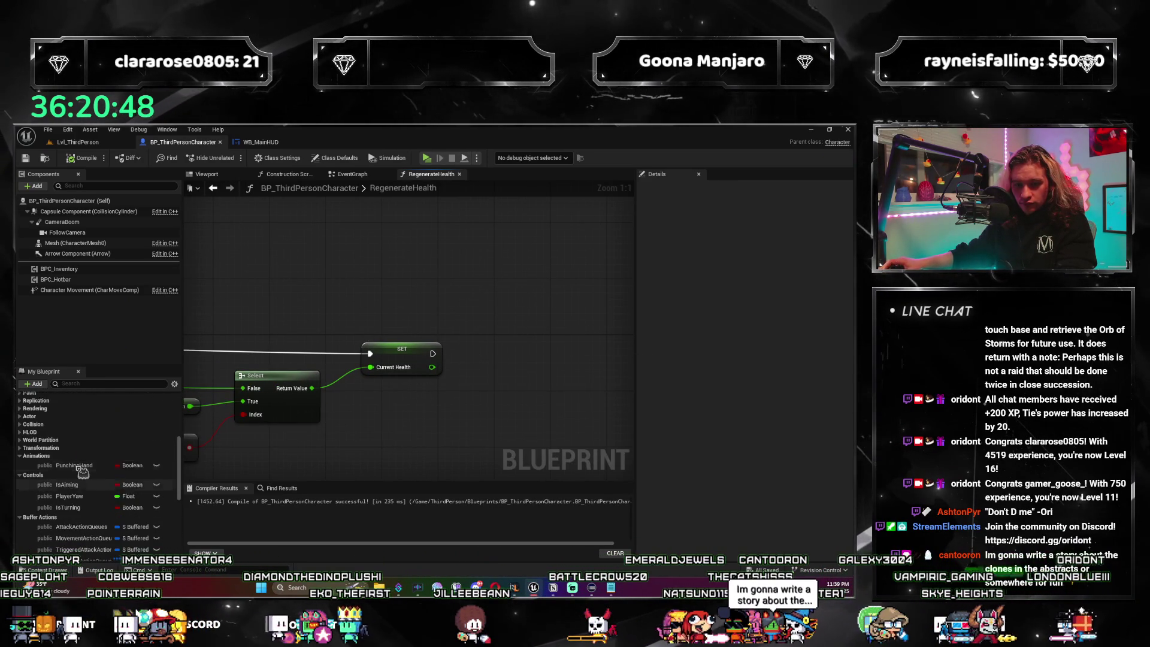
{"action": "scroll", "coordinate": [81, 472], "scroll_direction": "up", "scroll_amount": 3}
{"action": "right_click", "coordinate": [529, 400]}
{"action": "type", "text": "get h"}
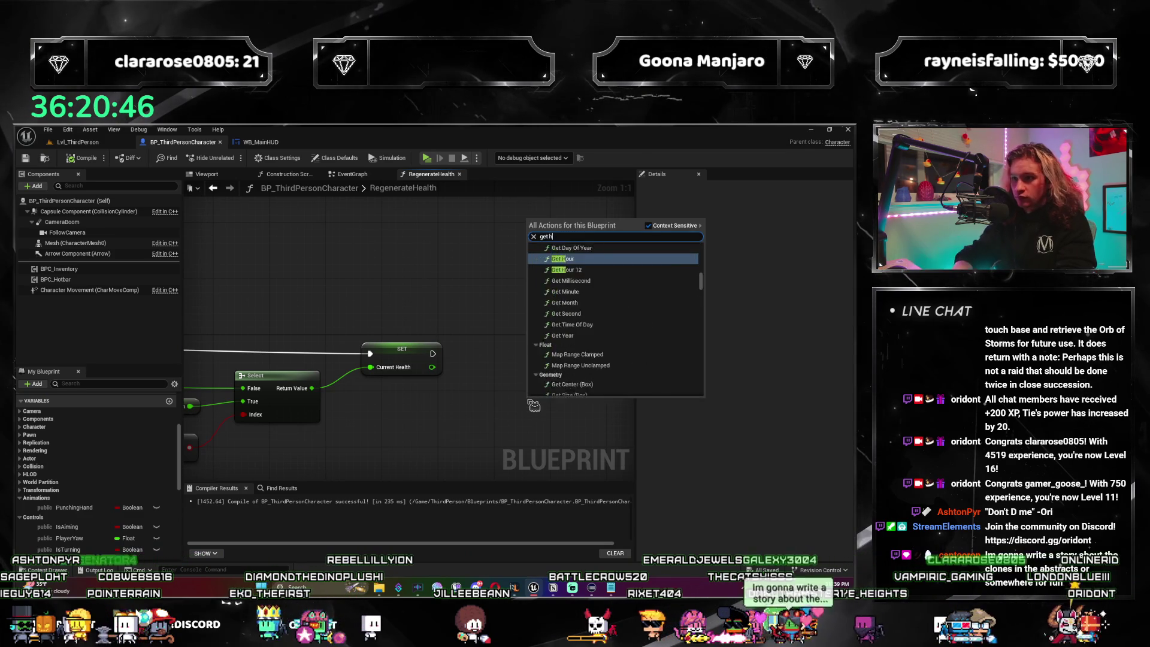
{"action": "key", "text": "BackSpace"}
{"action": "type", "text": "widg"}
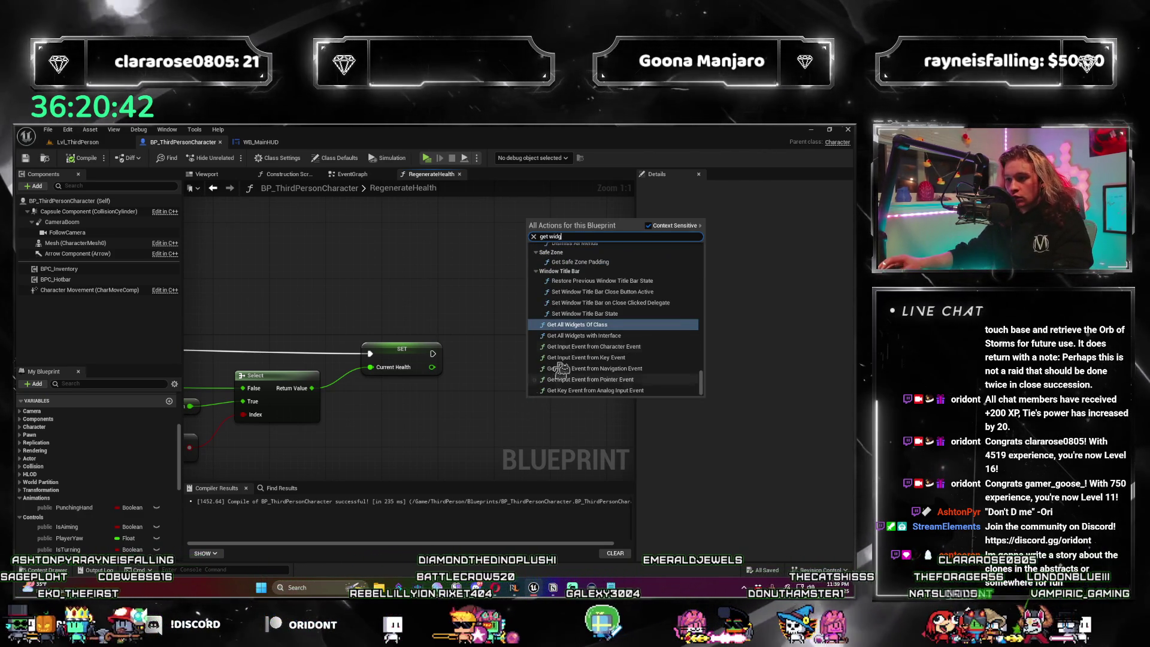
{"action": "scroll", "coordinate": [691, 376], "scroll_direction": "up", "scroll_amount": 3}
{"action": "key", "text": "Escape"}
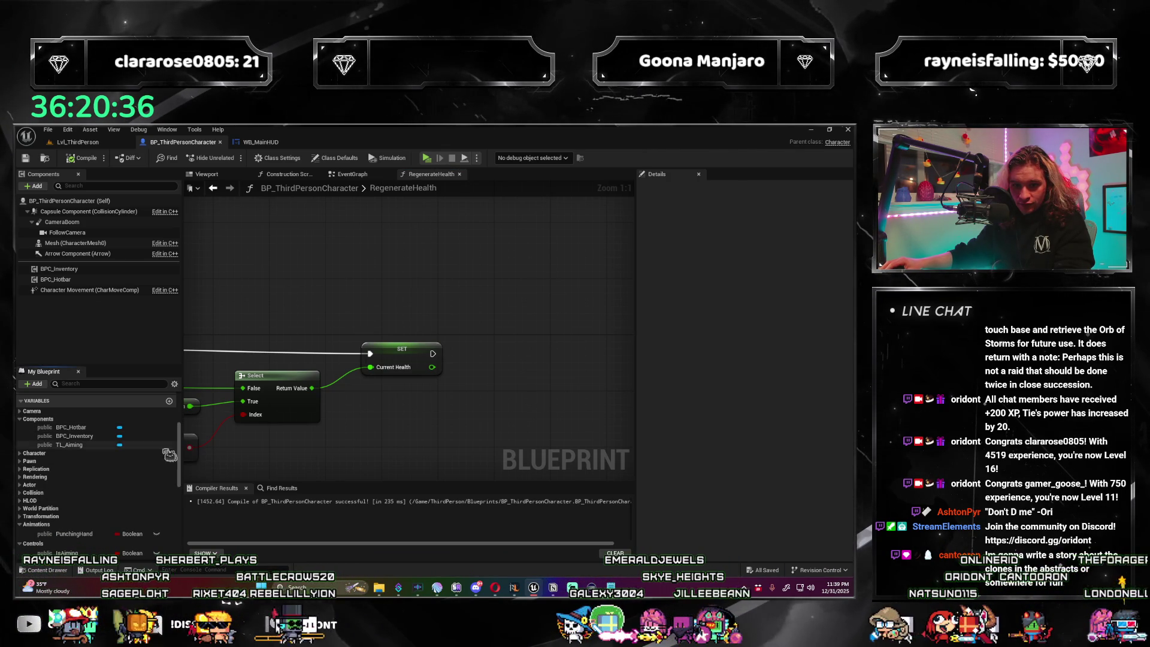
Scroll the My Blueprint variables and reopen the action search on the empty graph.
{"action": "scroll", "coordinate": [57, 456], "scroll_direction": "down", "scroll_amount": 5}
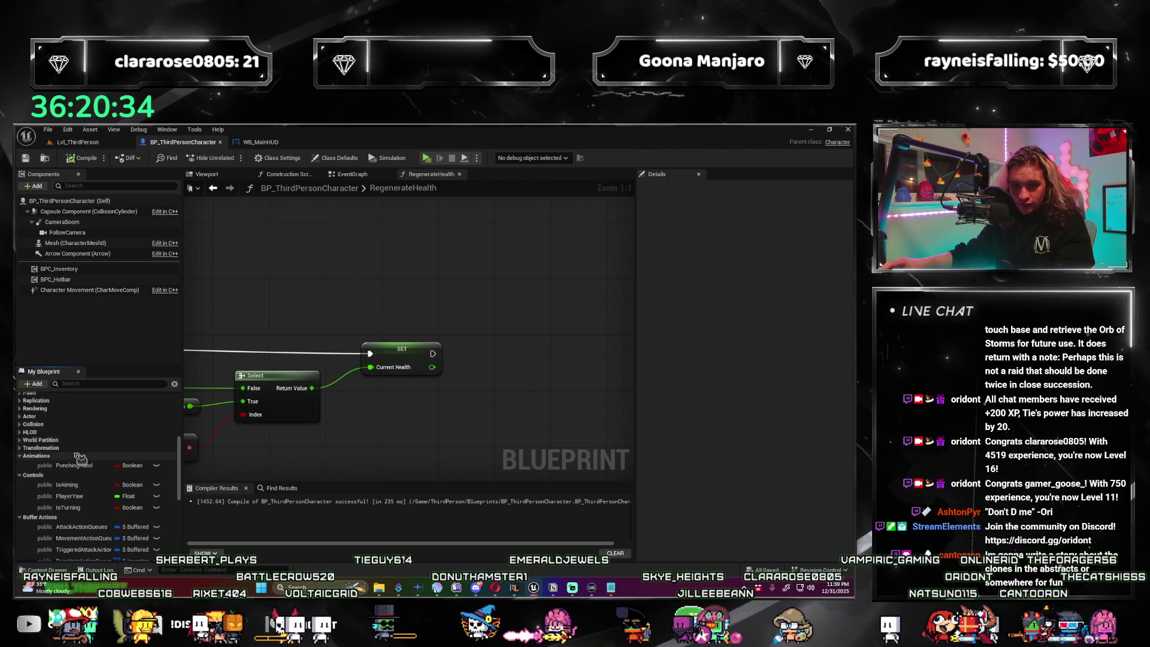
{"action": "scroll", "coordinate": [90, 488], "scroll_direction": "down", "scroll_amount": 3}
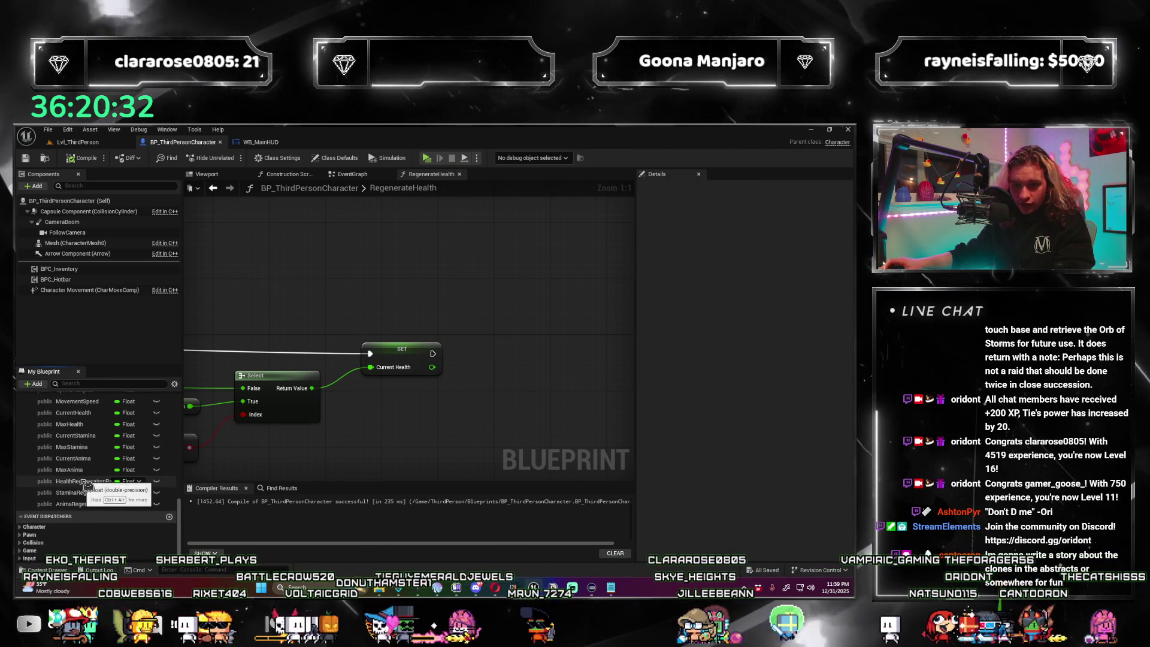
{"action": "scroll", "coordinate": [377, 441], "scroll_direction": "down", "scroll_amount": 2}
{"action": "right_click", "coordinate": [435, 339]}
Add Get Player Controller with a wired Get HUD node, then delete the Get Player Controller.
{"action": "type", "text": "get pla"}
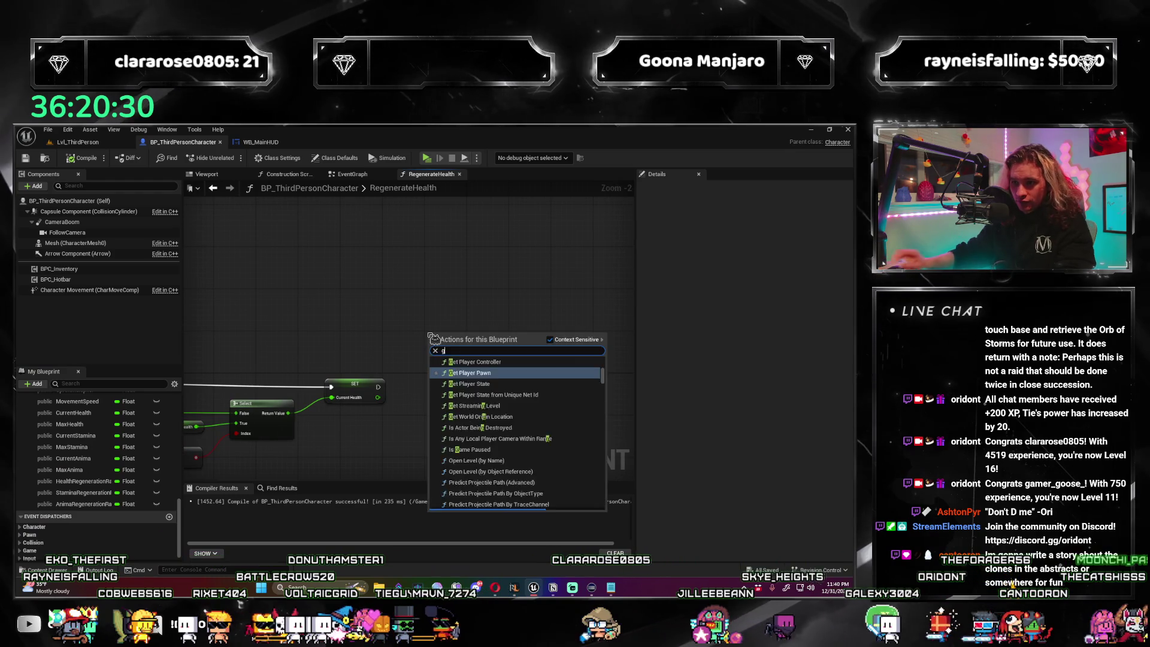
{"action": "key", "text": "Up"}
{"action": "key", "text": "Return"}
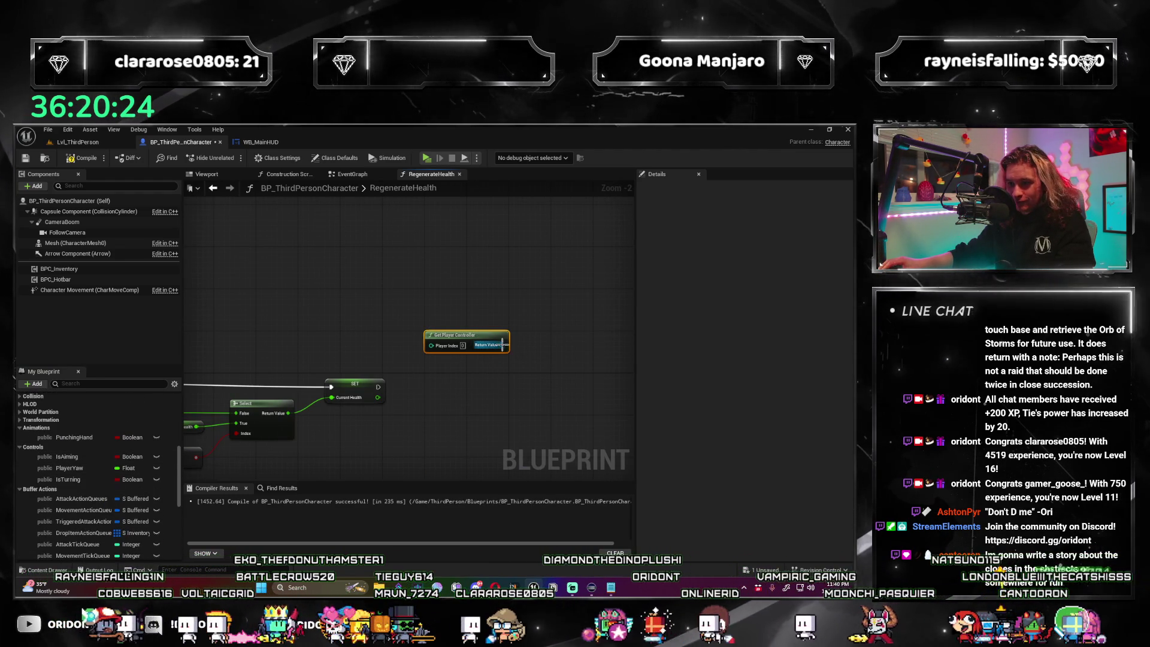
{"action": "left_click_drag", "start_coordinate": [502, 345], "coordinate": [536, 360]}
{"action": "type", "text": "get pla"}
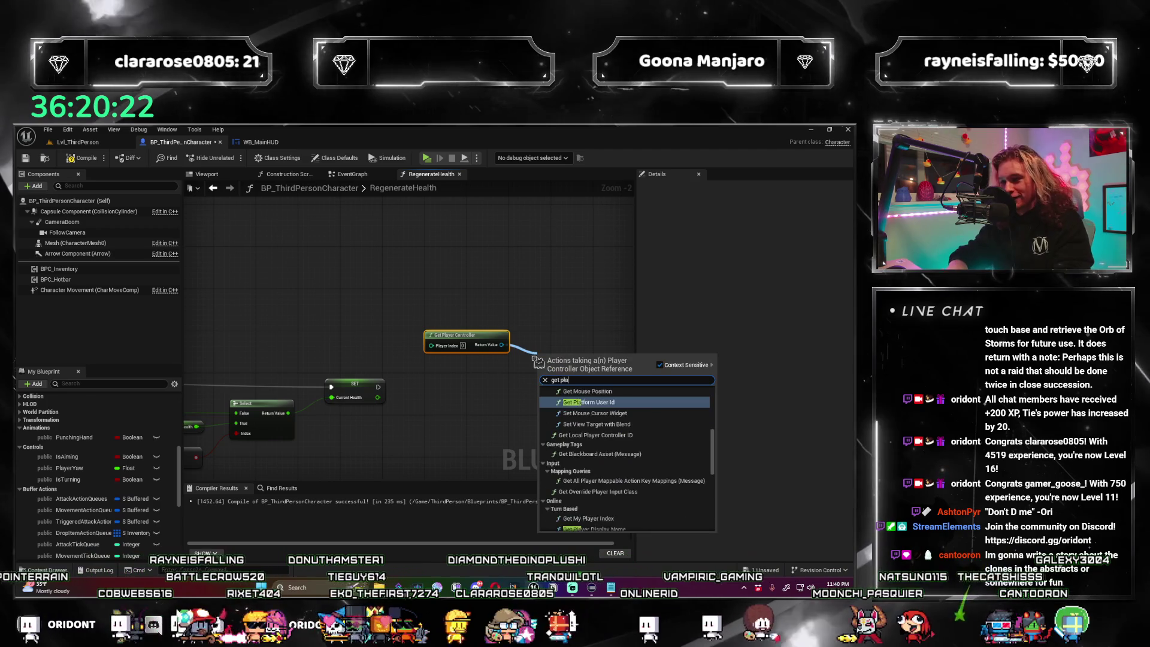
{"action": "key", "text": "BackSpace"}
{"action": "key", "text": "BackSpace"}
{"action": "key", "text": "BackSpace"}
{"action": "type", "text": "hud"}
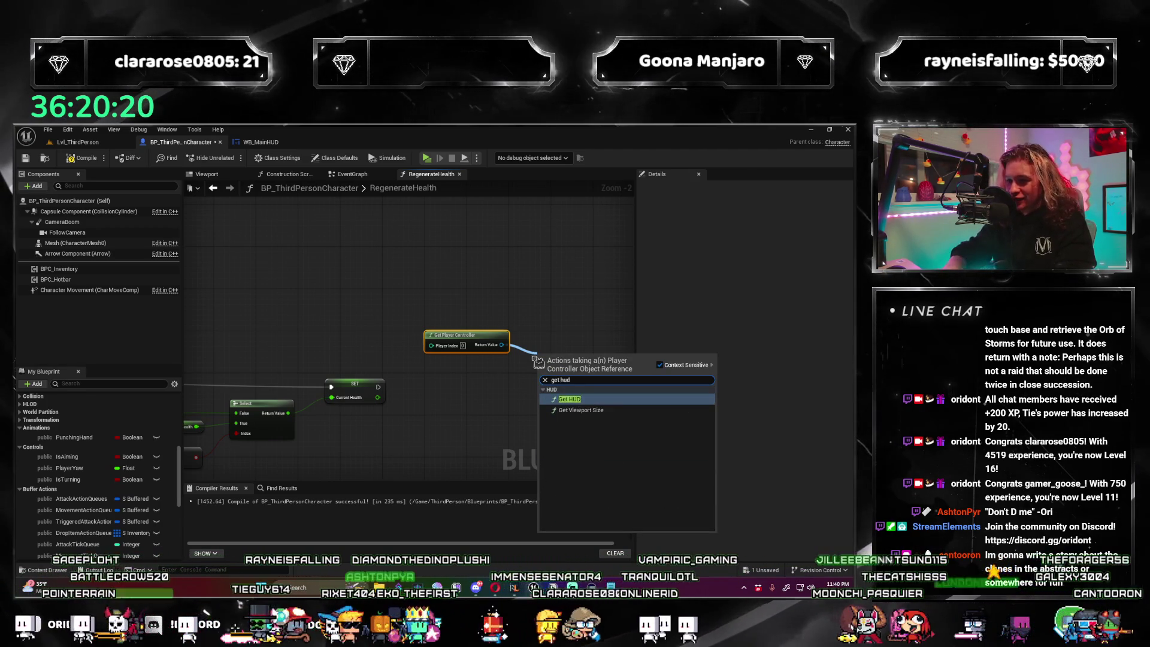
{"action": "key", "text": "Return"}
{"action": "left_click_drag", "start_coordinate": [573, 344], "coordinate": [567, 337]}
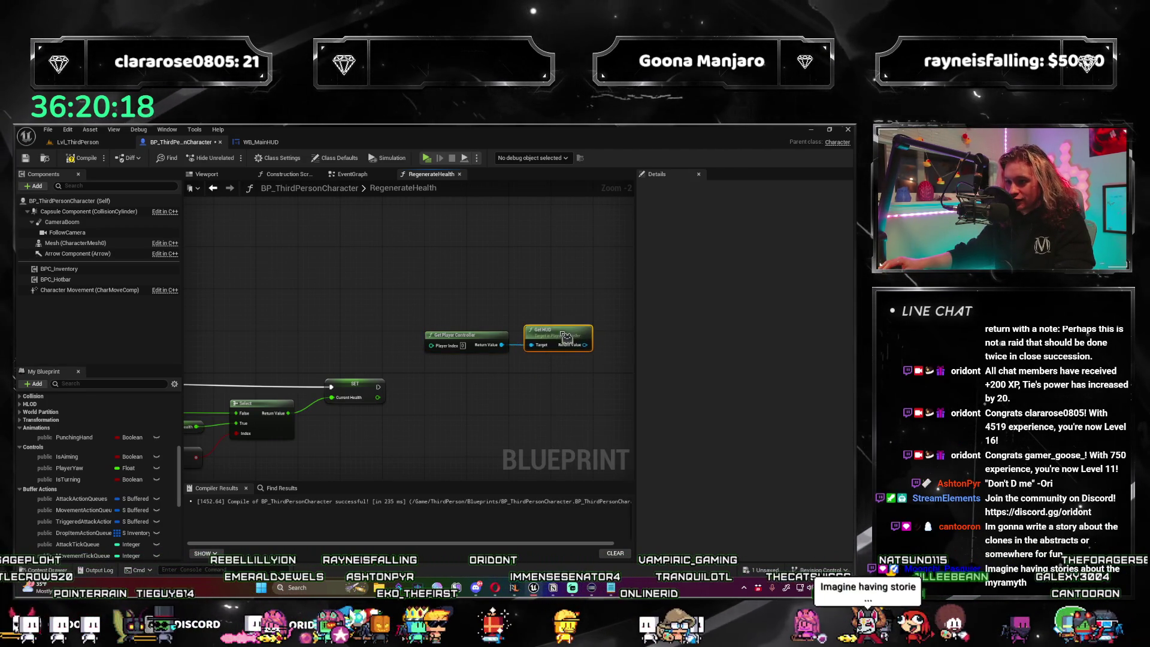
{"action": "scroll", "coordinate": [453, 378], "scroll_direction": "up", "scroll_amount": 1}
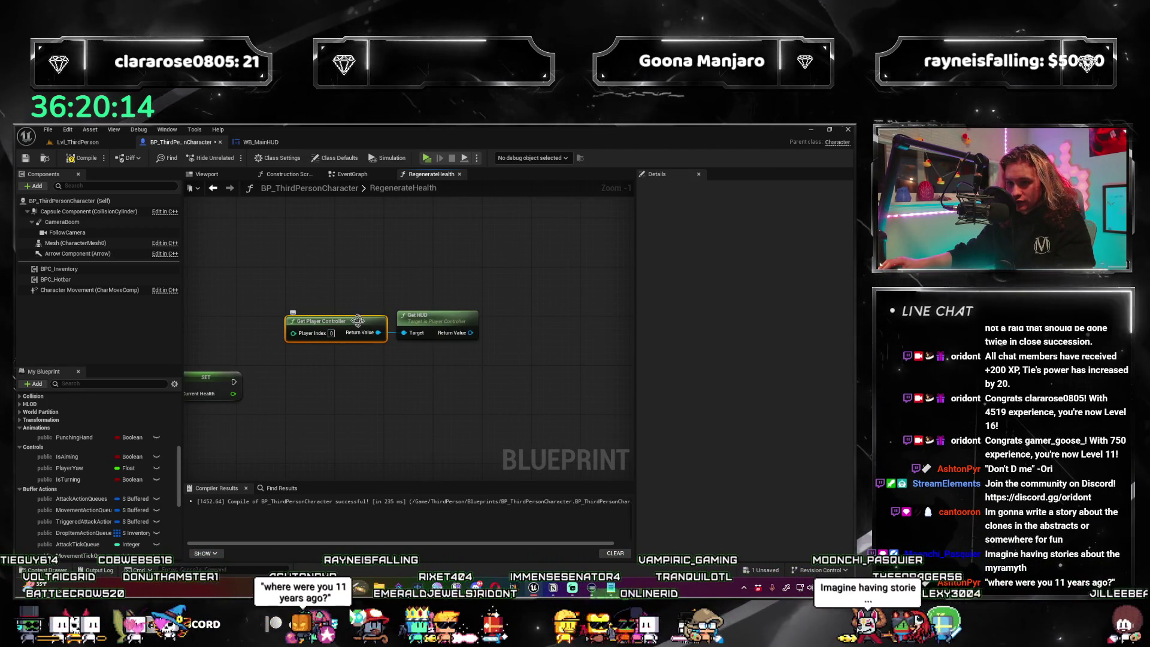
{"action": "key", "text": "Delete"}
Add a Get Controller node beside Get HUD and try wiring it, adding nothing else.
{"action": "right_click", "coordinate": [293, 305]}
{"action": "type", "text": "get controll"}
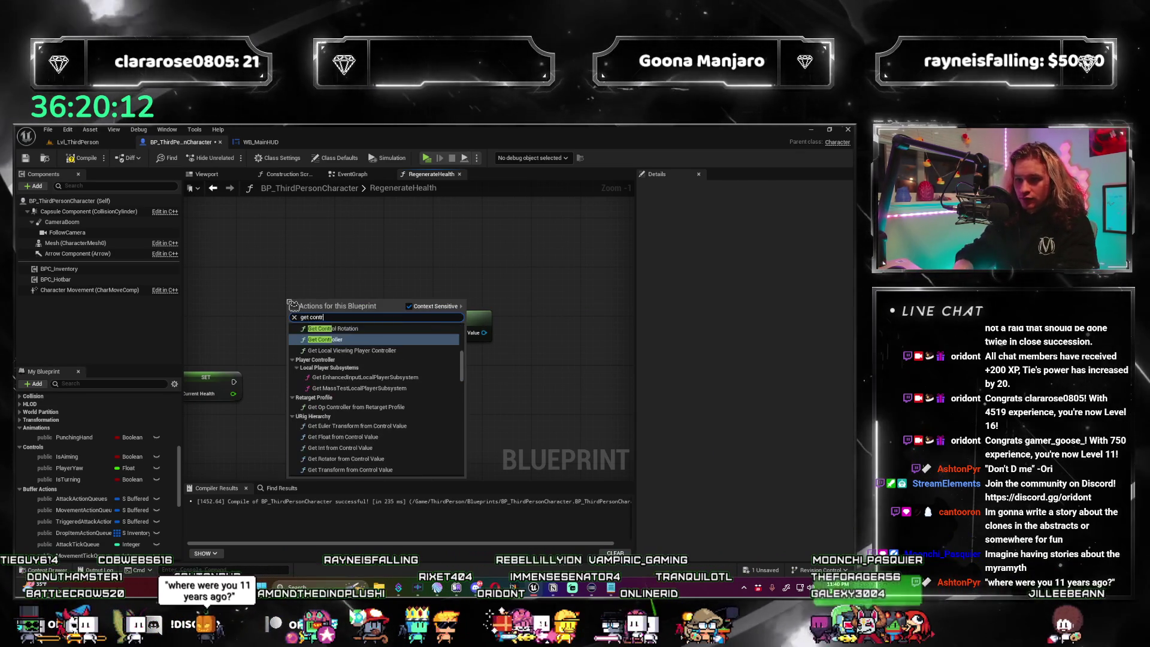
{"action": "key", "text": "Return"}
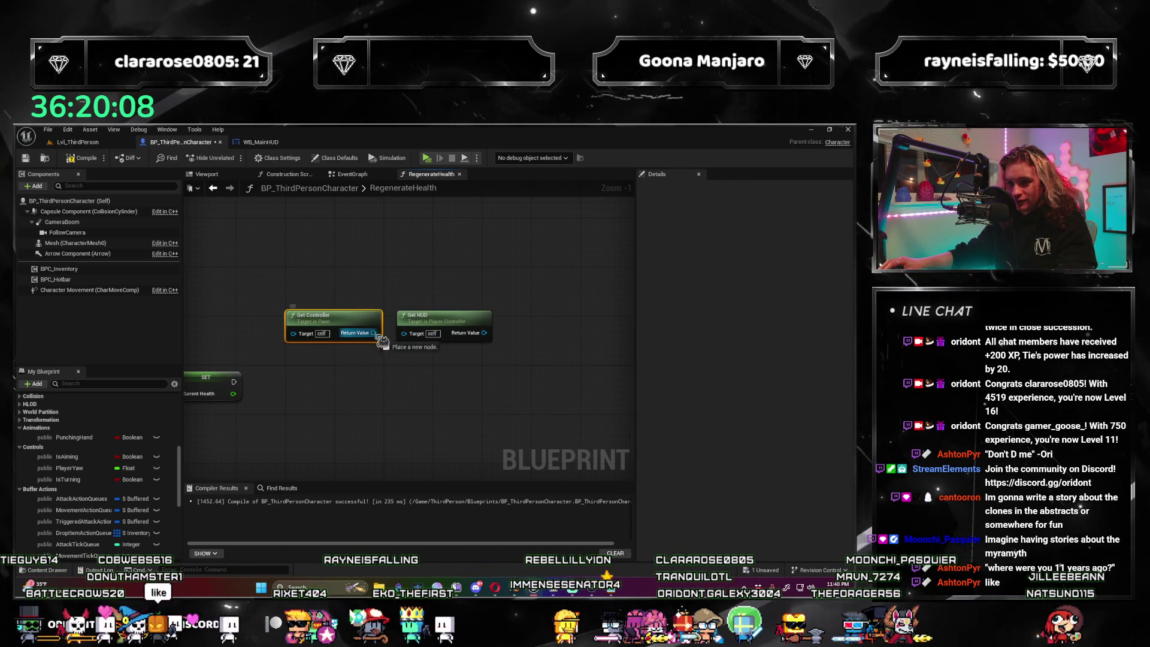
{"action": "left_click_drag", "start_coordinate": [415, 343], "coordinate": [423, 333]}
{"action": "left_click", "coordinate": [401, 329]}
{"action": "left_click", "coordinate": [267, 424]}
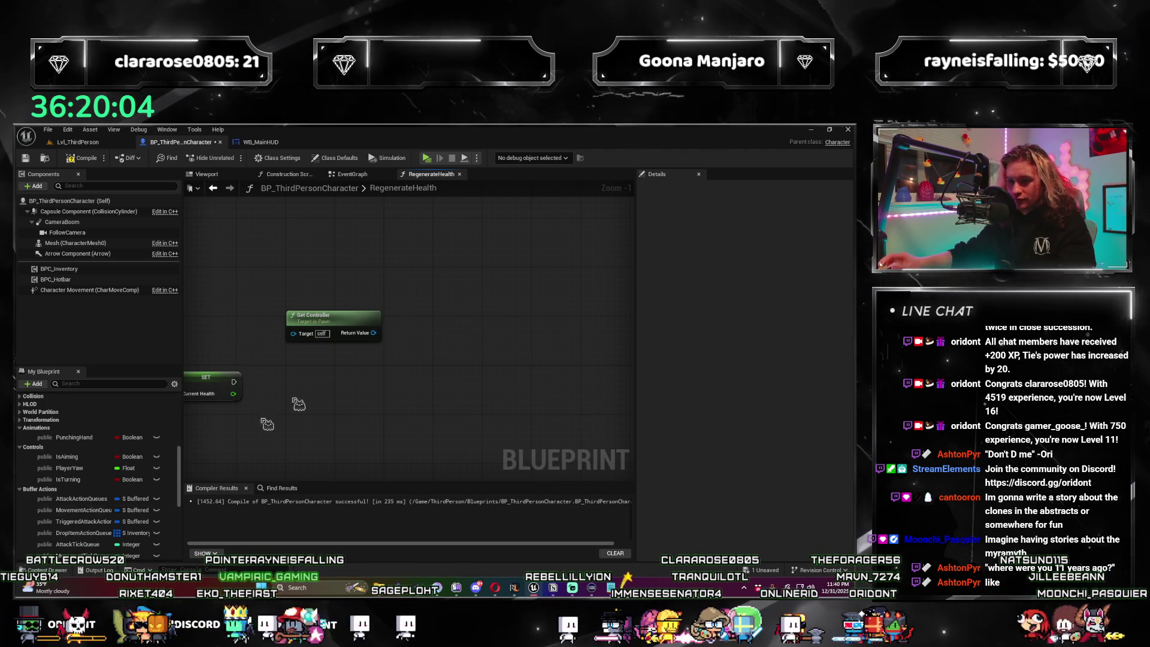
{"action": "right_click", "coordinate": [454, 334]}
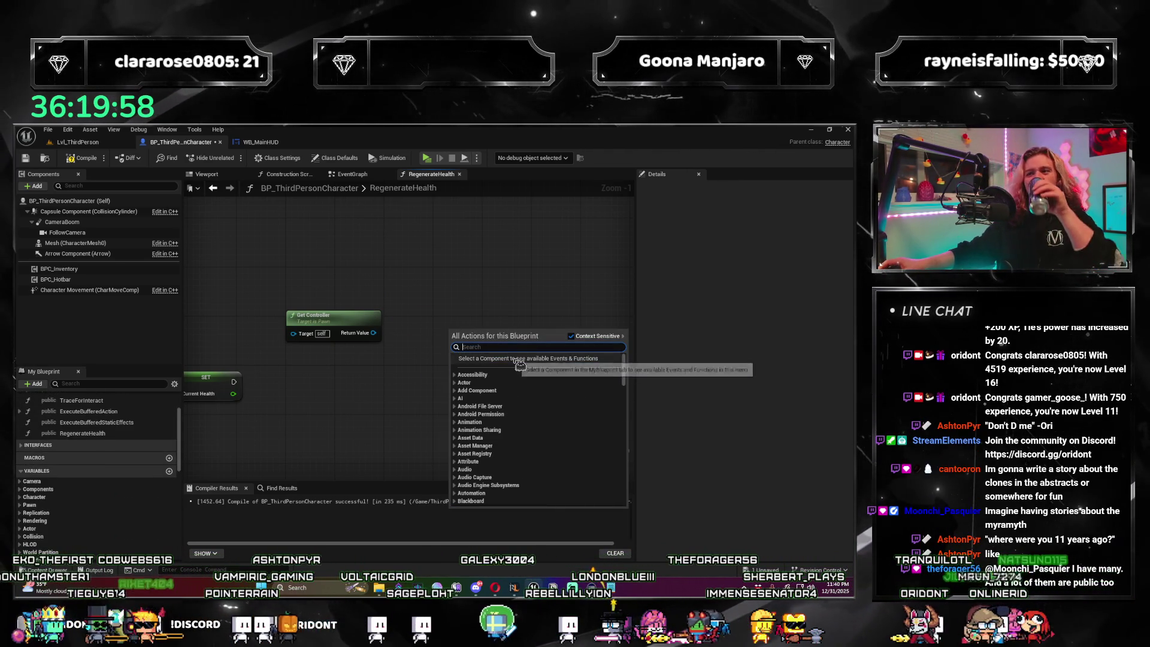
{"action": "left_click", "coordinate": [445, 317]}
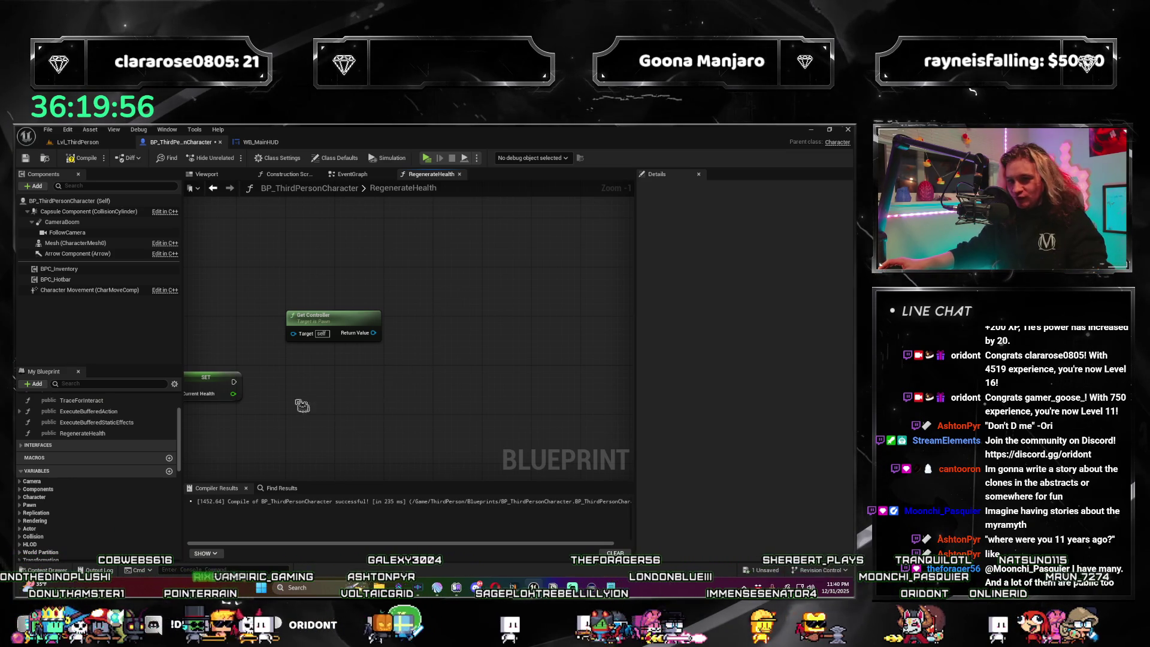
Compile the BP_ThirdPersonCharacter blueprint.
{"action": "left_click", "coordinate": [76, 159]}
{"action": "scroll", "coordinate": [444, 332], "scroll_direction": "up", "scroll_amount": 1}
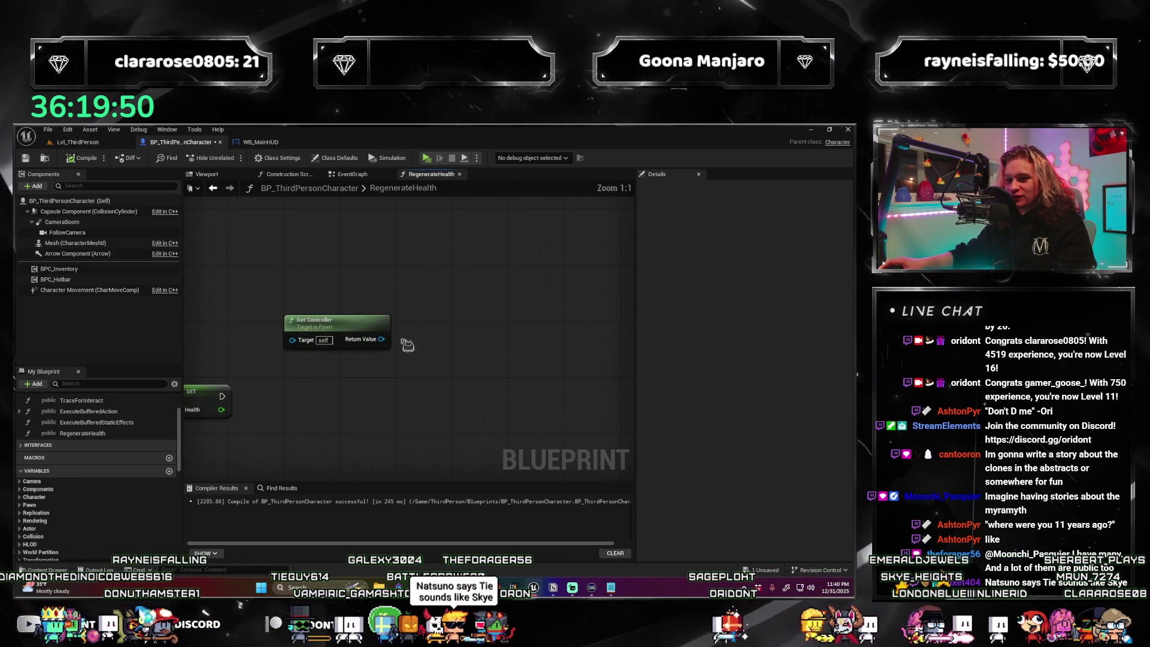
{"action": "right_click", "coordinate": [401, 306]}
{"action": "key", "text": "Escape"}
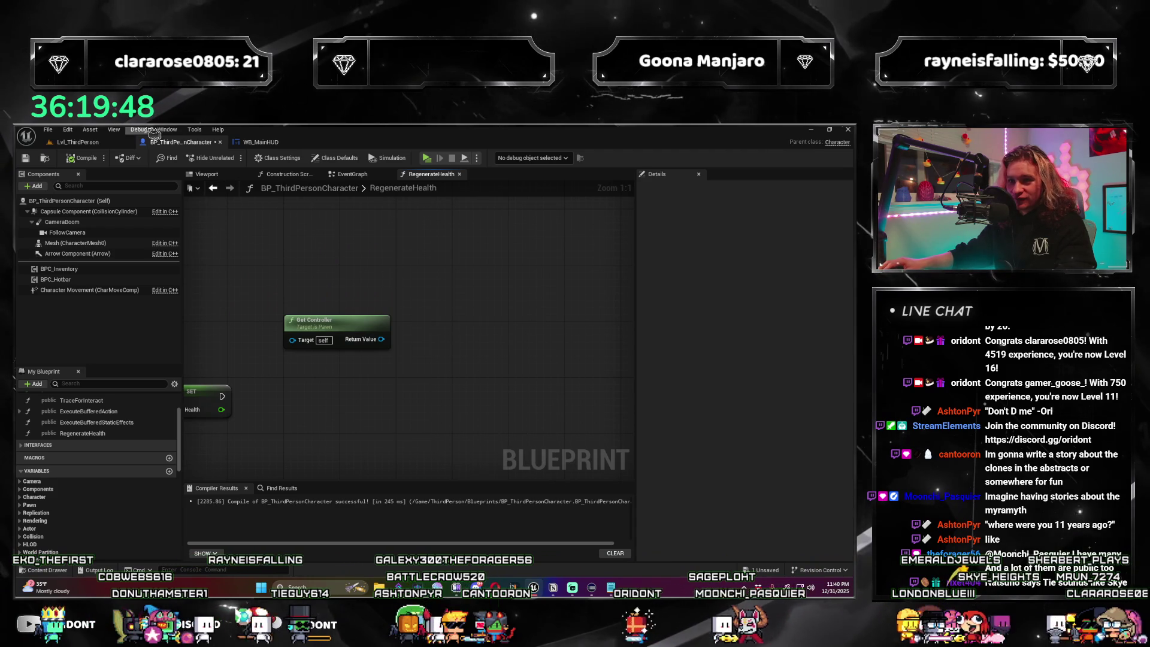
Save BP_ThirdPersonCharacter, return to Lvl_ThirdPerson, and browse up to the InventorySystem folder.
{"action": "key", "text": "ctrl+s"}
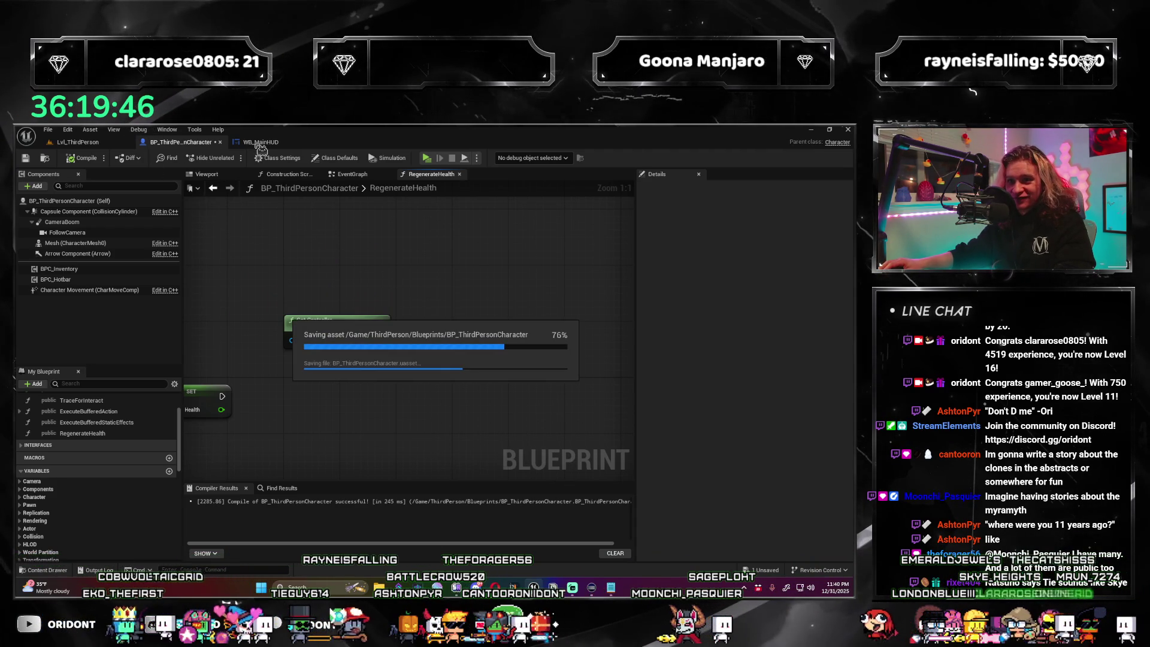
{"action": "left_click", "coordinate": [78, 142]}
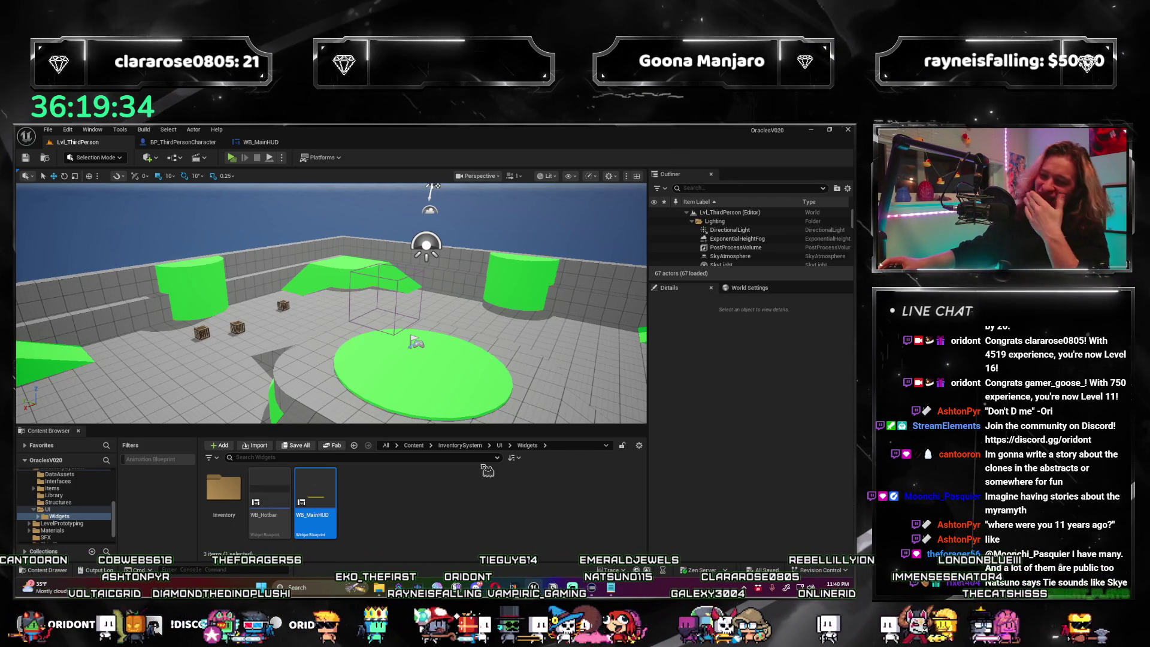
{"action": "left_click", "coordinate": [500, 481]}
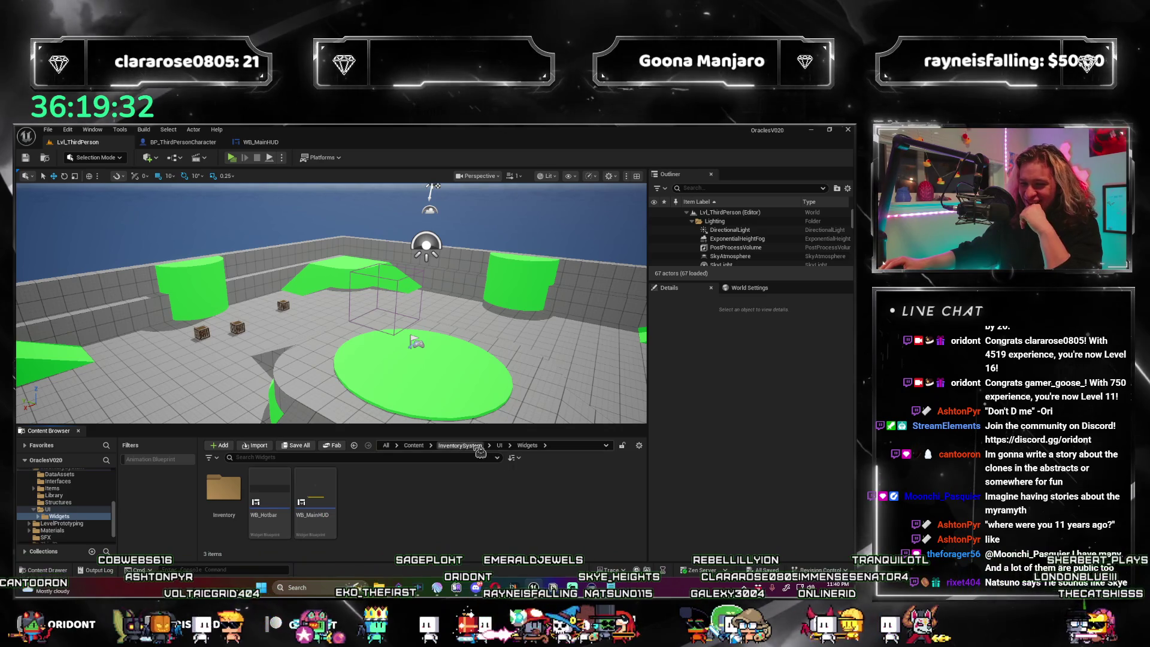
{"action": "left_click", "coordinate": [459, 445]}
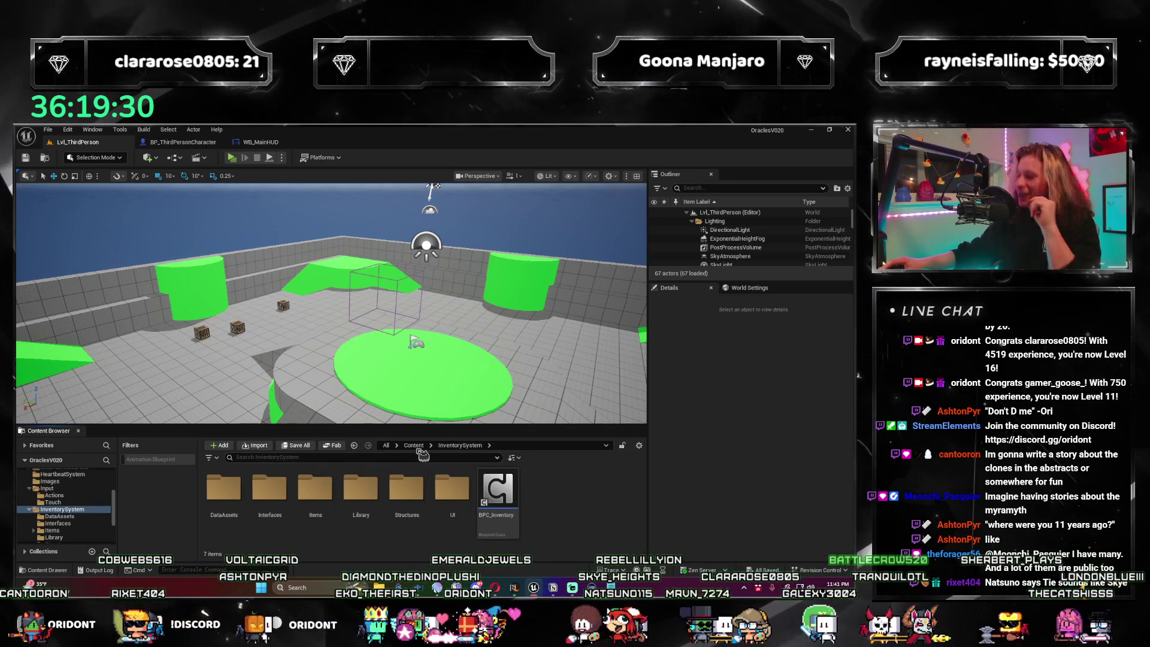
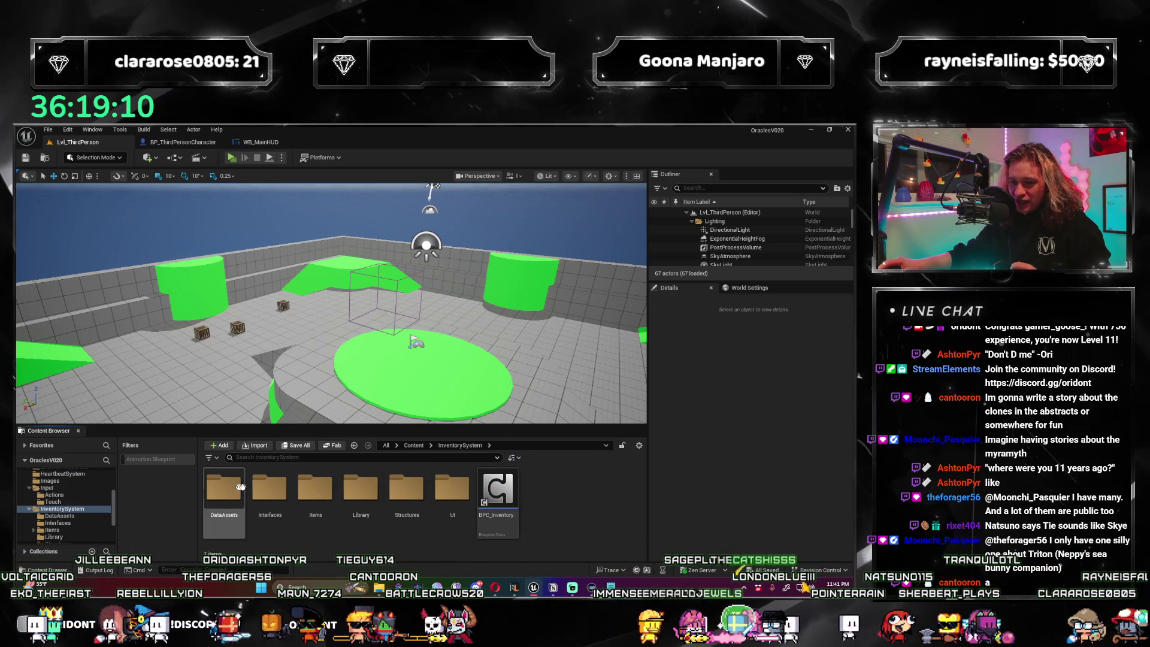
Open BPI_PlayerController from the Interfaces folder and inspect its AccessActor function's properties.
{"action": "left_click", "coordinate": [289, 490]}
{"action": "double_click", "coordinate": [288, 483]}
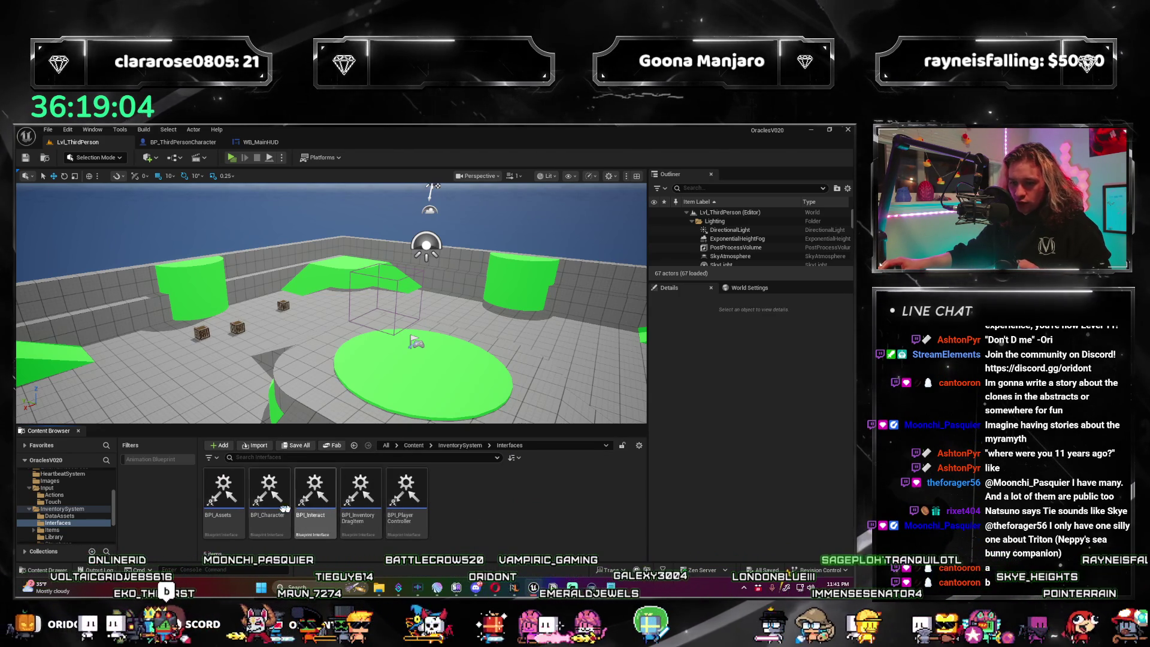
{"action": "left_click", "coordinate": [411, 496]}
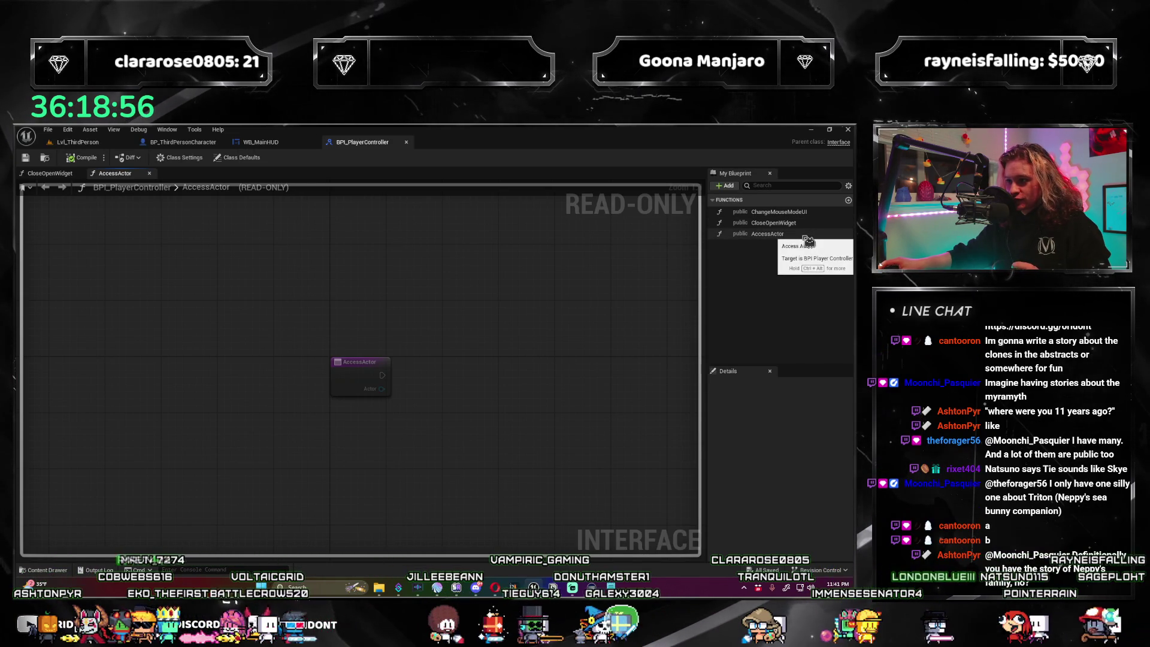
{"action": "left_click", "coordinate": [779, 233]}
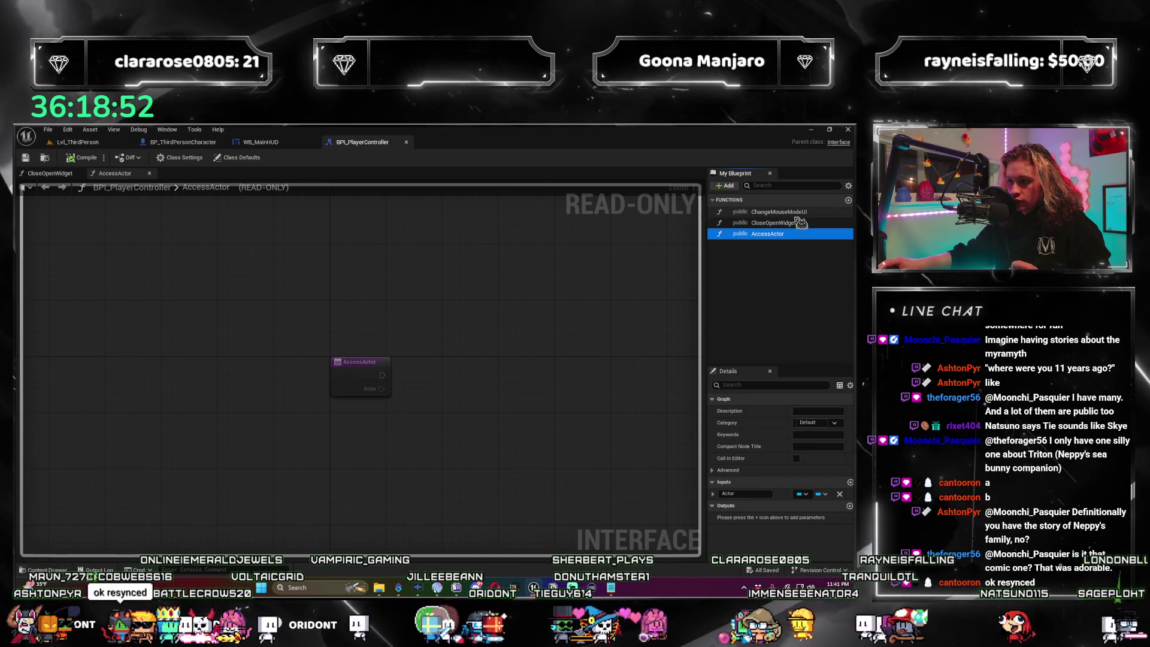
{"action": "left_click", "coordinate": [739, 193]}
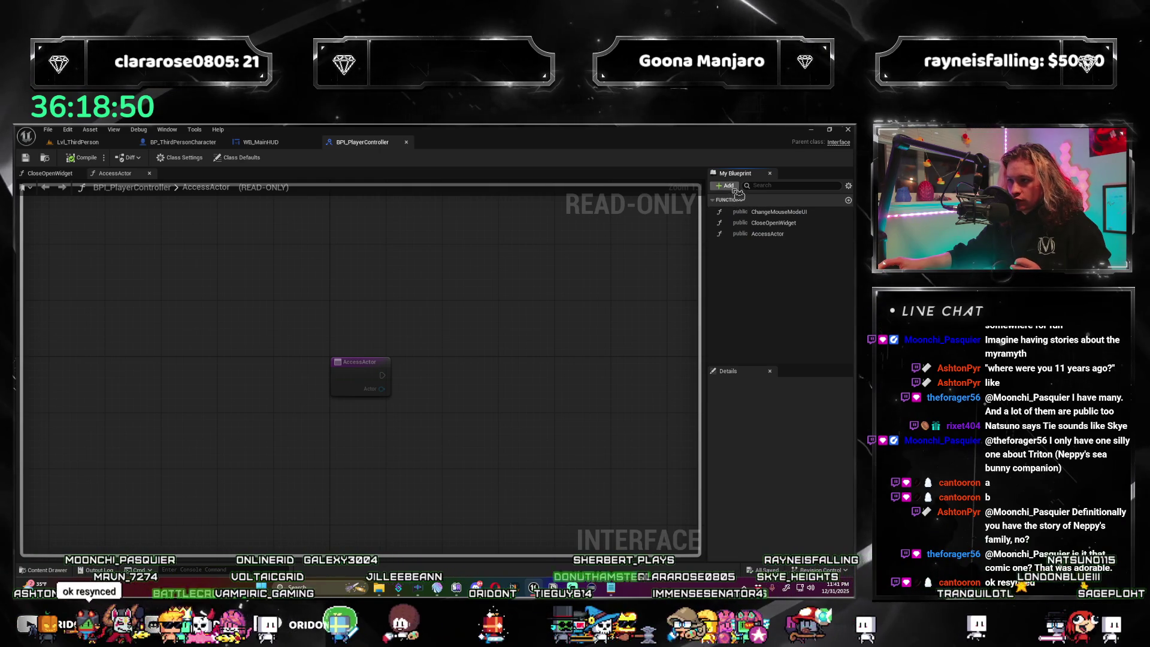
{"action": "left_click", "coordinate": [745, 234]}
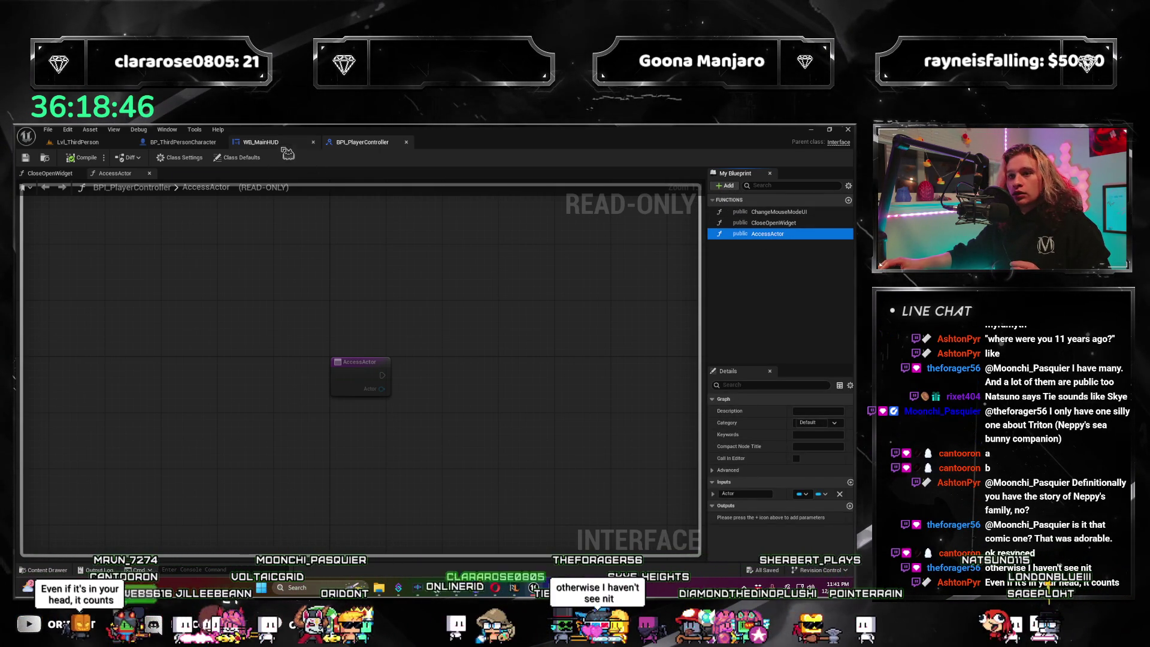
Glance at WB_MainHUD and the RegenerateHealth graph, then return to the level's top Content folder.
{"action": "left_click", "coordinate": [279, 143]}
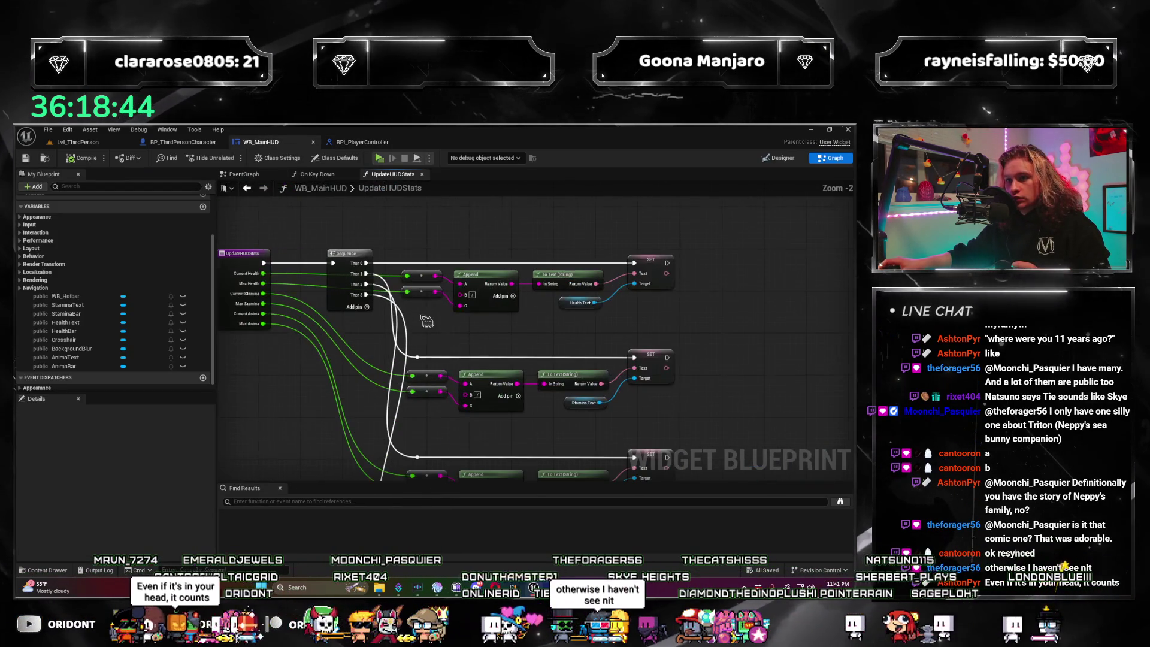
{"action": "key", "text": "ctrl+Tab"}
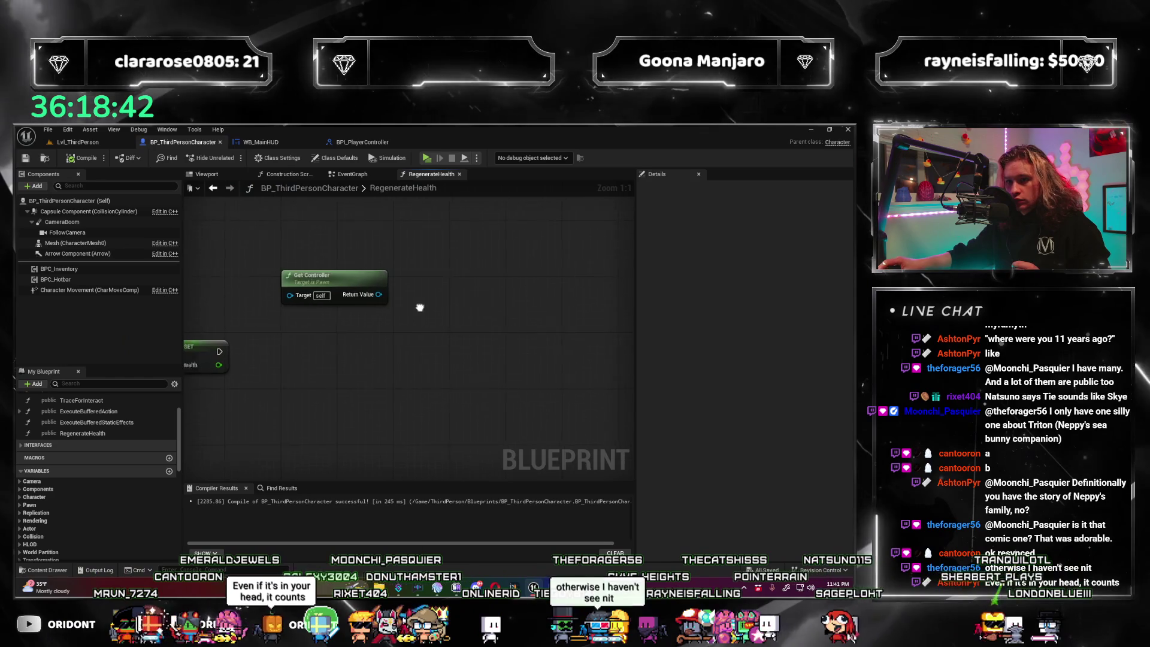
{"action": "left_click_drag", "start_coordinate": [419, 307], "coordinate": [409, 309]}
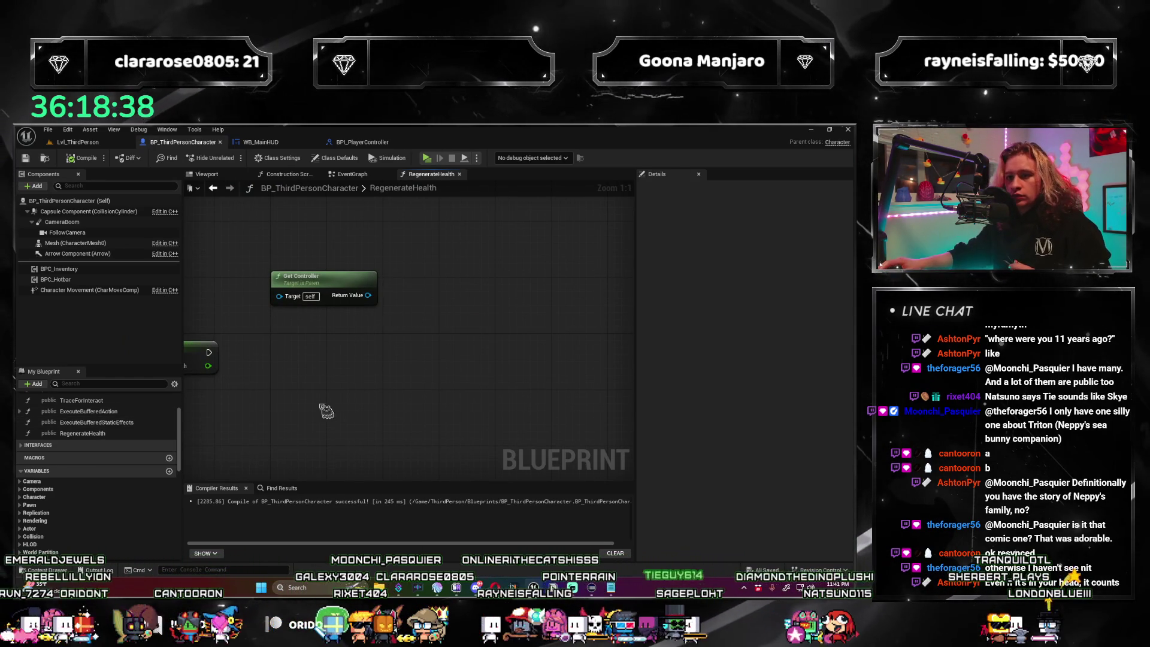
{"action": "left_click_drag", "start_coordinate": [326, 411], "coordinate": [338, 389]}
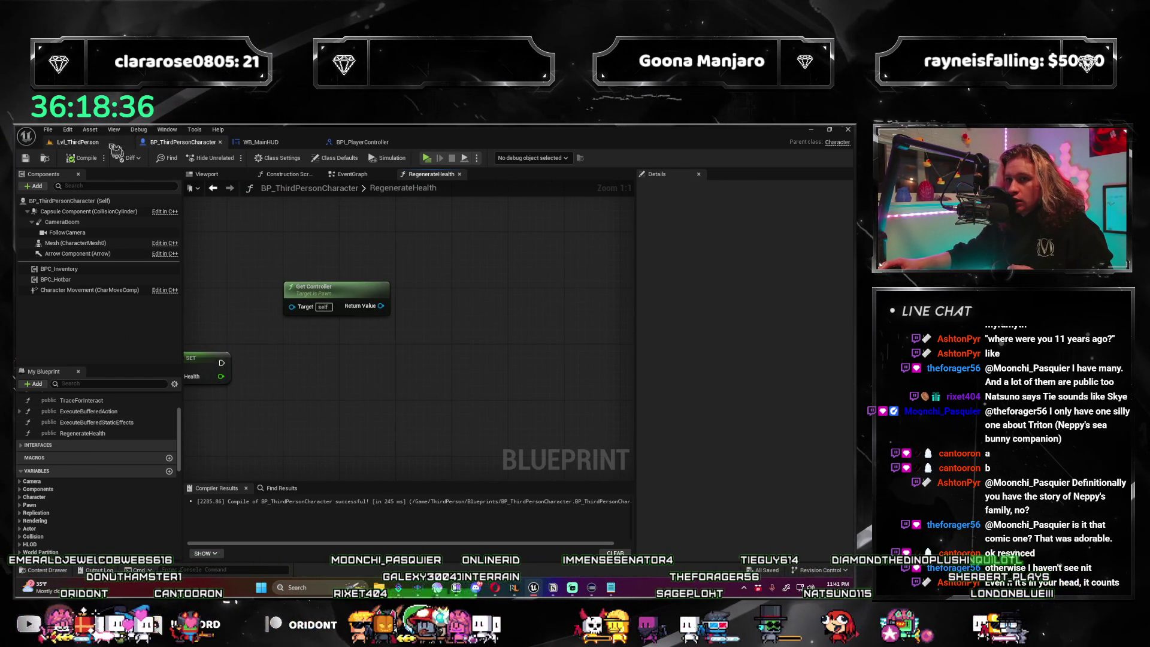
{"action": "left_click", "coordinate": [89, 143]}
{"action": "left_click", "coordinate": [413, 445]}
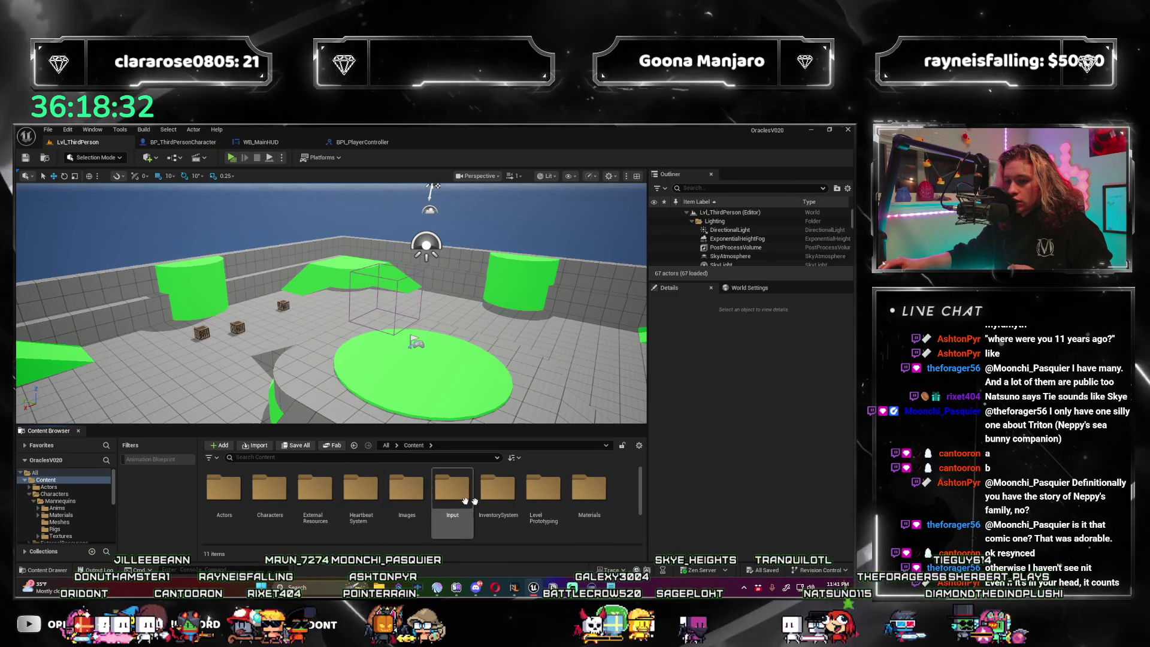
Open BP_ThirdPersonPlayerController from Content > ThirdPerson > Blueprints.
{"action": "double_click", "coordinate": [315, 491]}
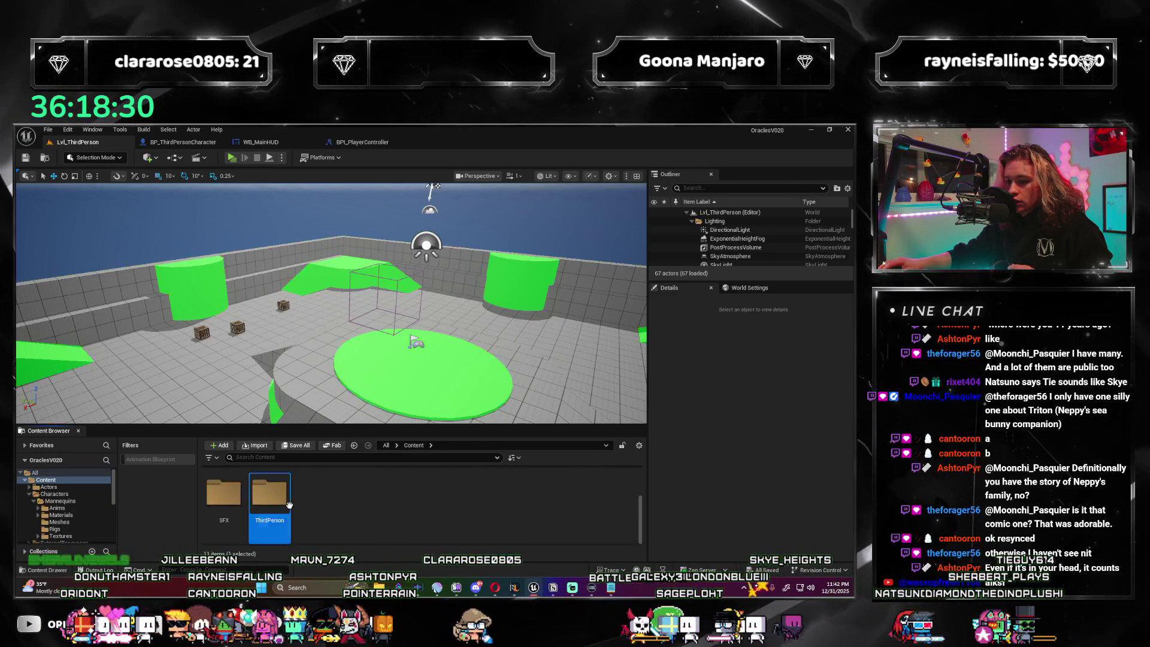
{"action": "double_click", "coordinate": [255, 503]}
{"action": "double_click", "coordinate": [216, 481]}
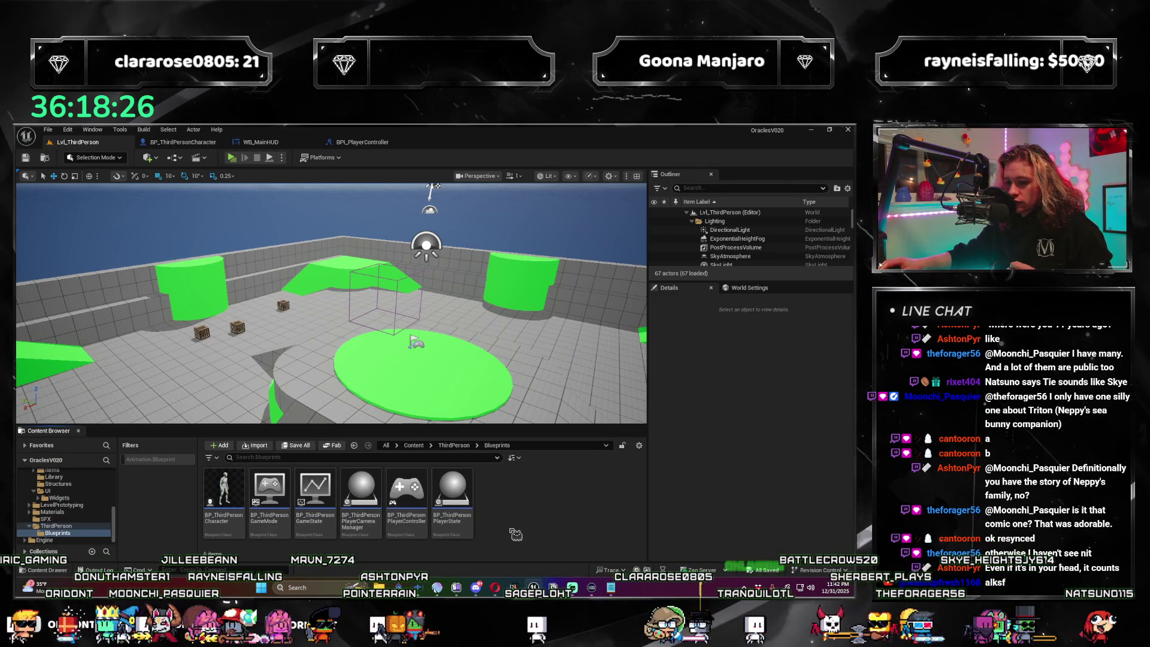
{"action": "double_click", "coordinate": [407, 492]}
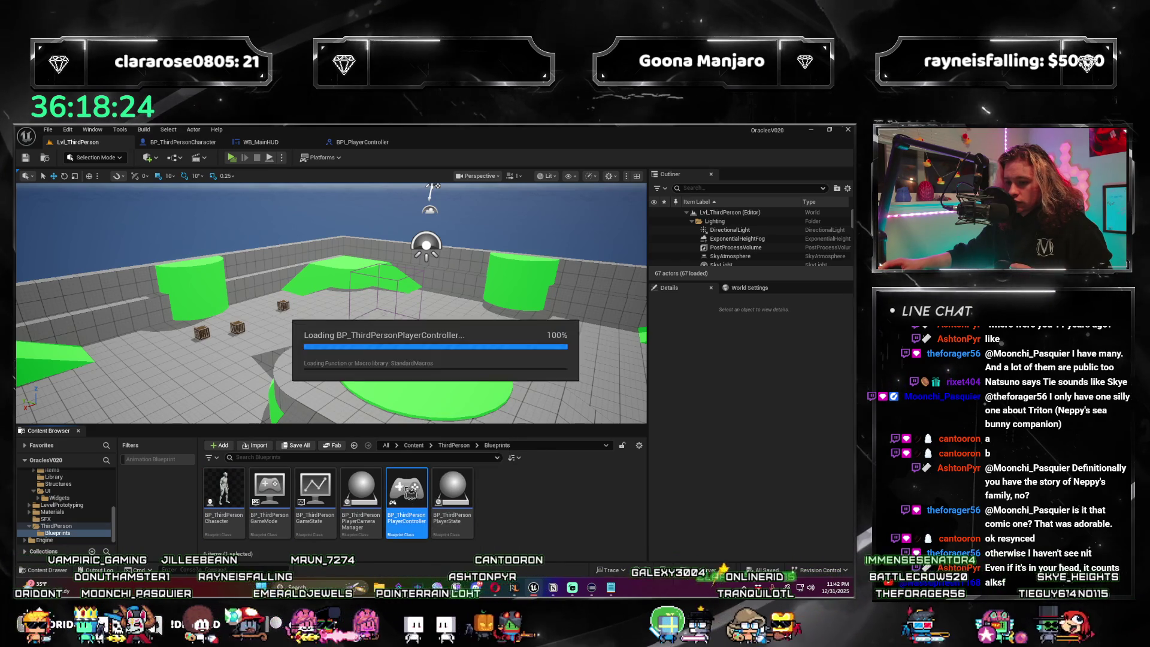
Browse the controller's EventGraph to the Init Main HUD Widget logic, then return to BPI_PlayerController.
{"action": "scroll", "coordinate": [345, 306], "scroll_direction": "down", "scroll_amount": 5}
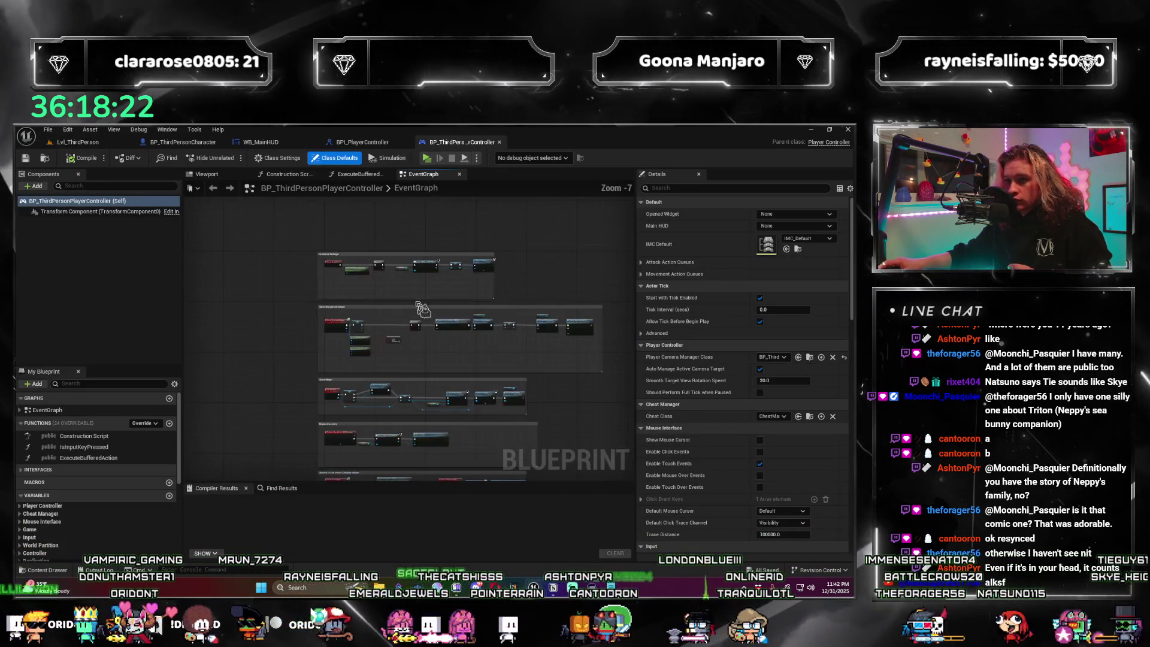
{"action": "scroll", "coordinate": [345, 307], "scroll_direction": "up", "scroll_amount": 2}
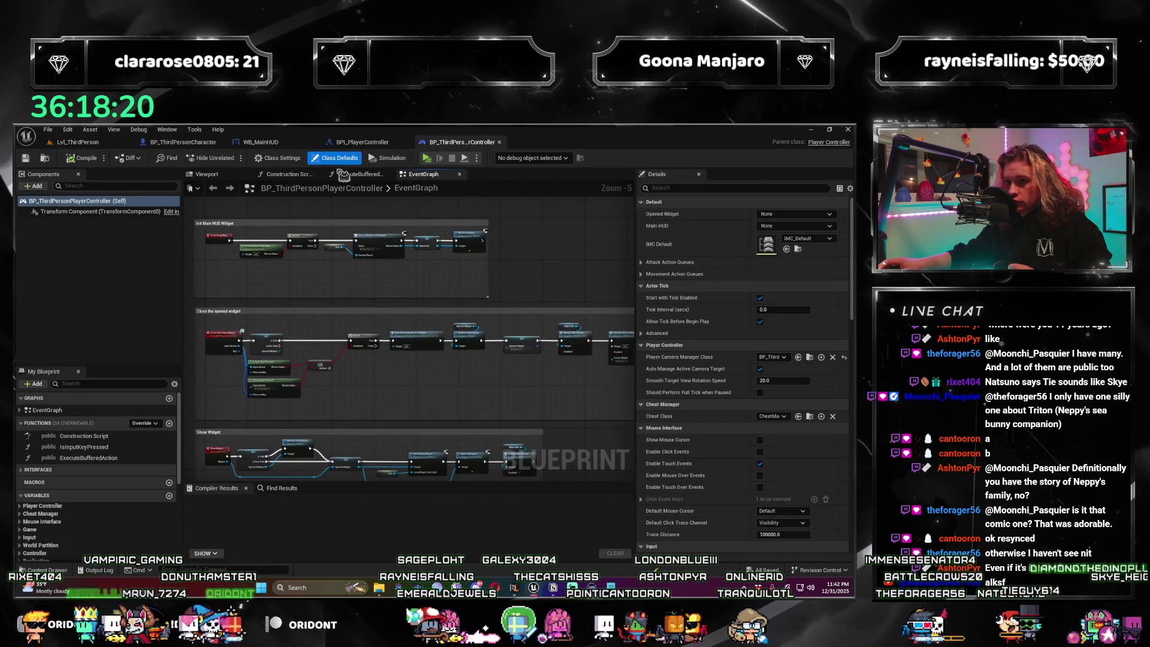
{"action": "left_click", "coordinate": [288, 173]}
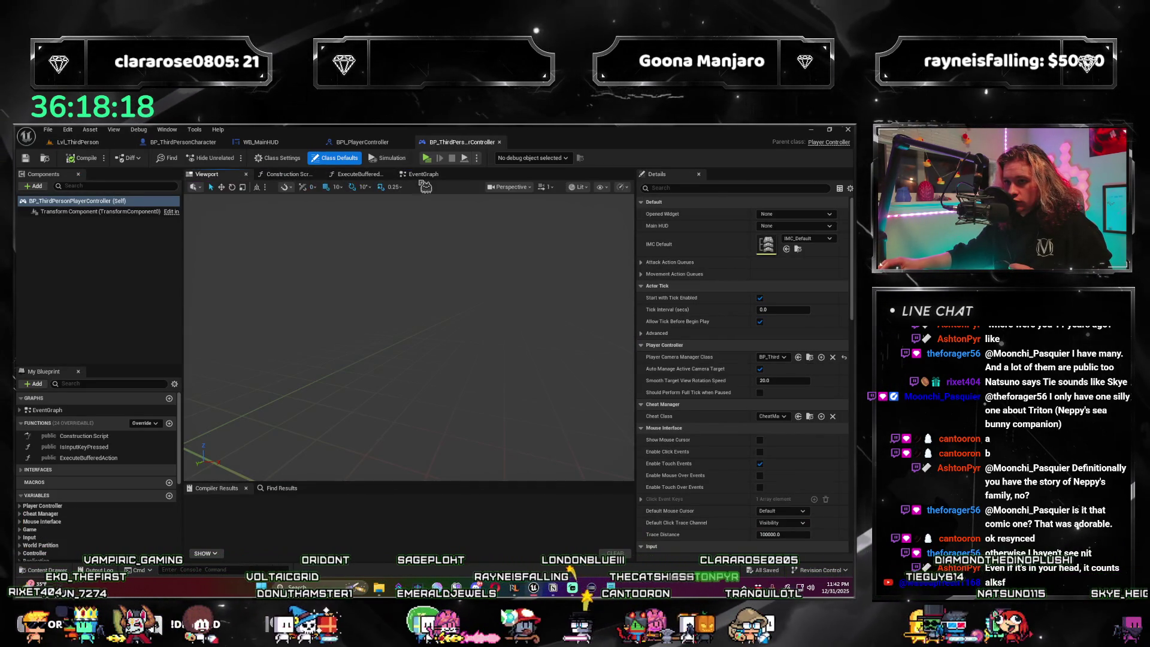
{"action": "left_click", "coordinate": [423, 174]}
{"action": "left_click_drag", "start_coordinate": [384, 296], "coordinate": [457, 313]}
{"action": "scroll", "coordinate": [457, 312], "scroll_direction": "down", "scroll_amount": 1}
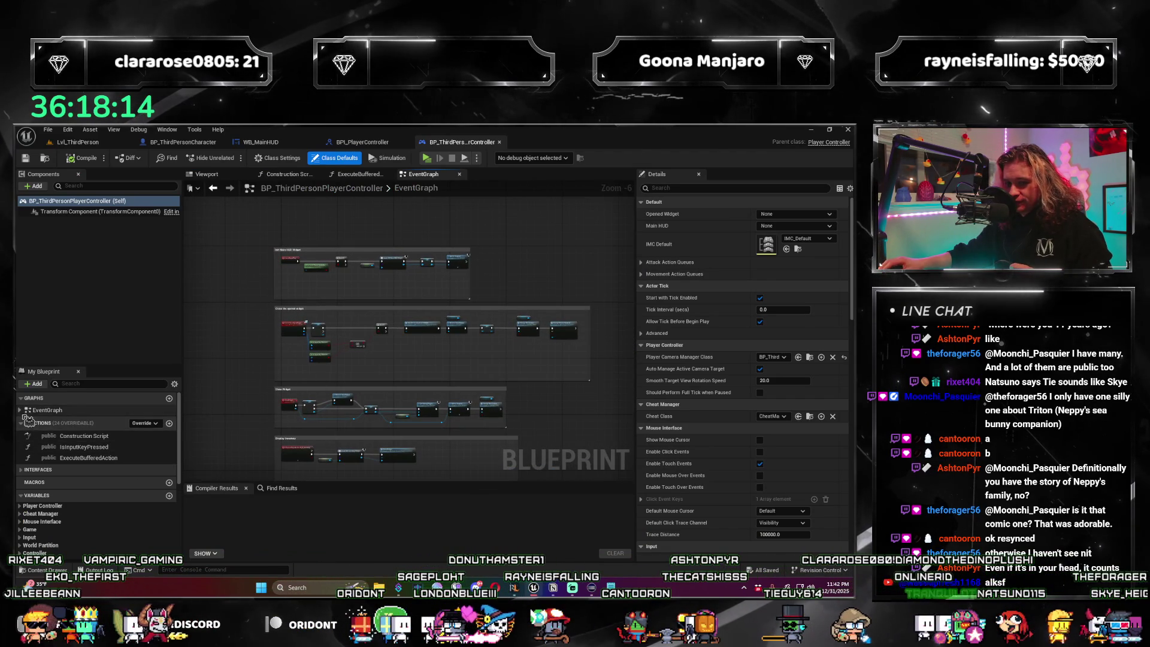
{"action": "left_click", "coordinate": [22, 411]}
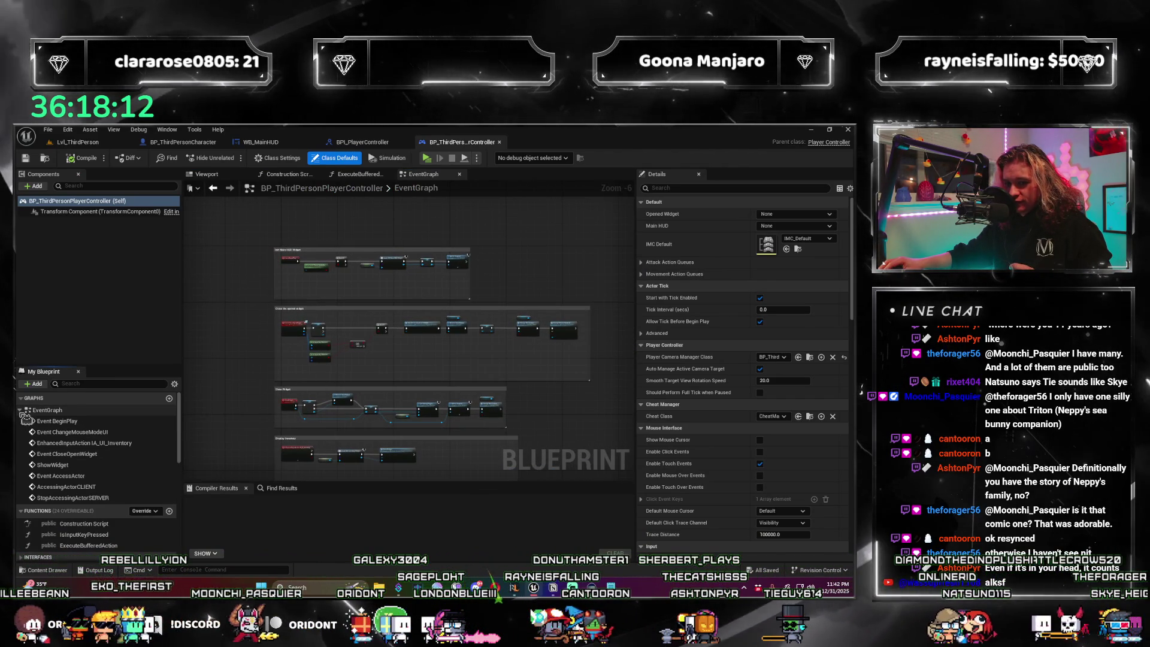
{"action": "left_click", "coordinate": [22, 411]}
{"action": "scroll", "coordinate": [272, 459], "scroll_direction": "up", "scroll_amount": 1}
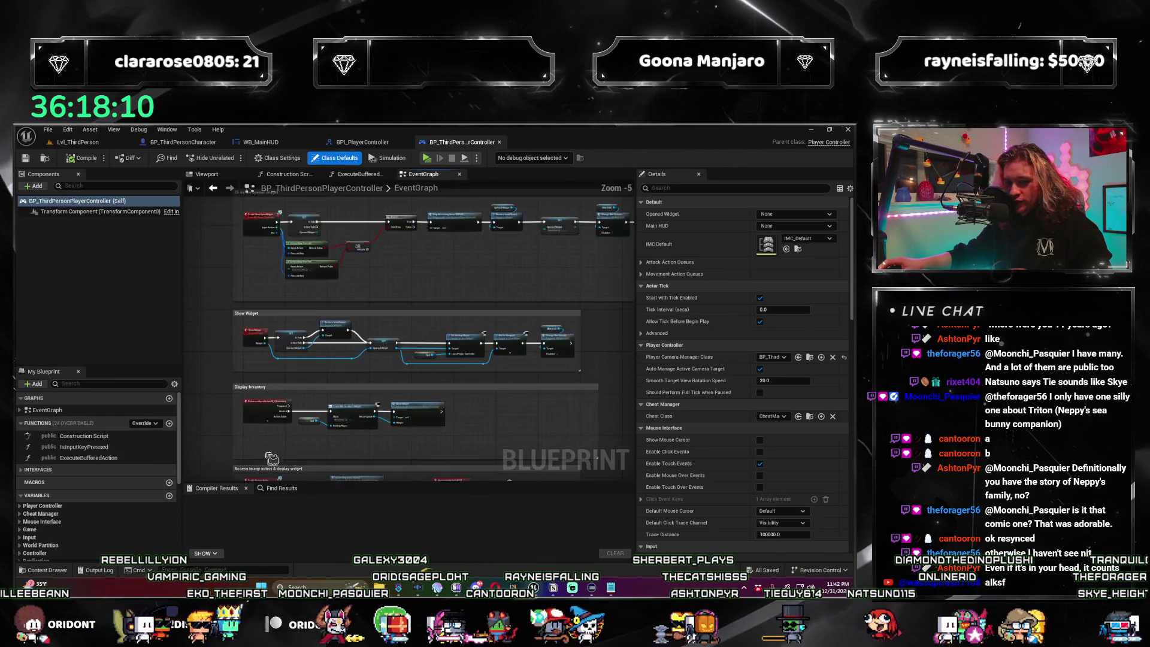
{"action": "left_click_drag", "start_coordinate": [272, 459], "coordinate": [355, 452]}
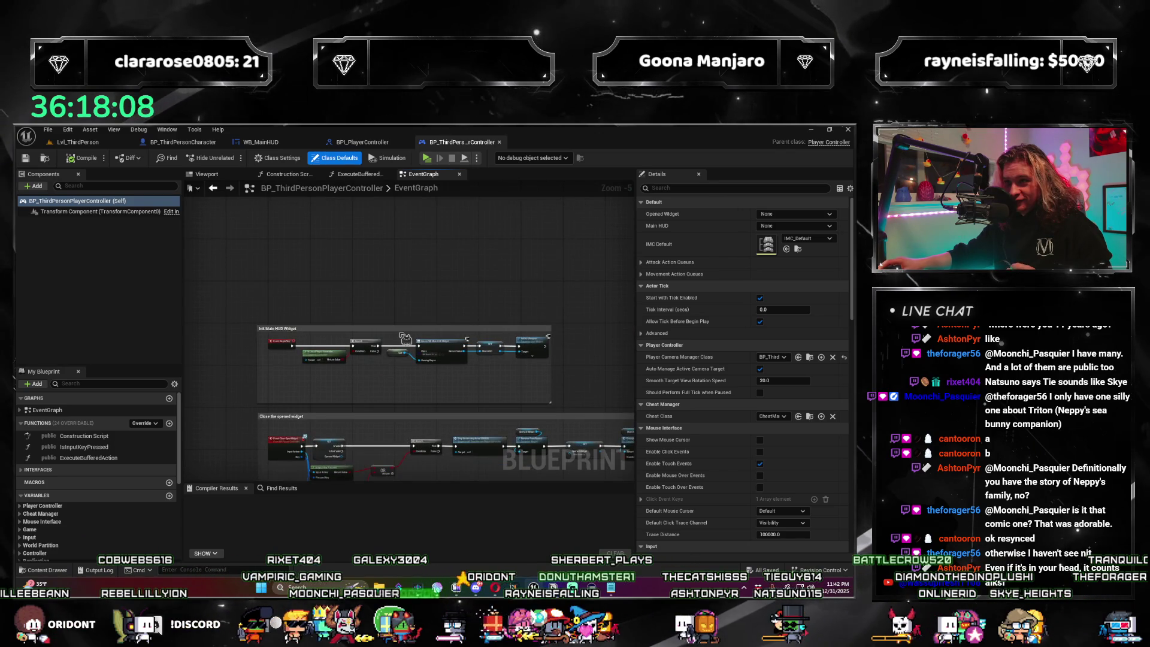
{"action": "scroll", "coordinate": [367, 264], "scroll_direction": "up", "scroll_amount": 3}
{"action": "mouse_move", "coordinate": [352, 353]}
{"action": "left_mouse_down"}
{"action": "mouse_move", "coordinate": [347, 411]}
{"action": "mouse_move", "coordinate": [324, 440]}
{"action": "left_mouse_up"}
{"action": "scroll", "coordinate": [95, 479], "scroll_direction": "down", "scroll_amount": 5}
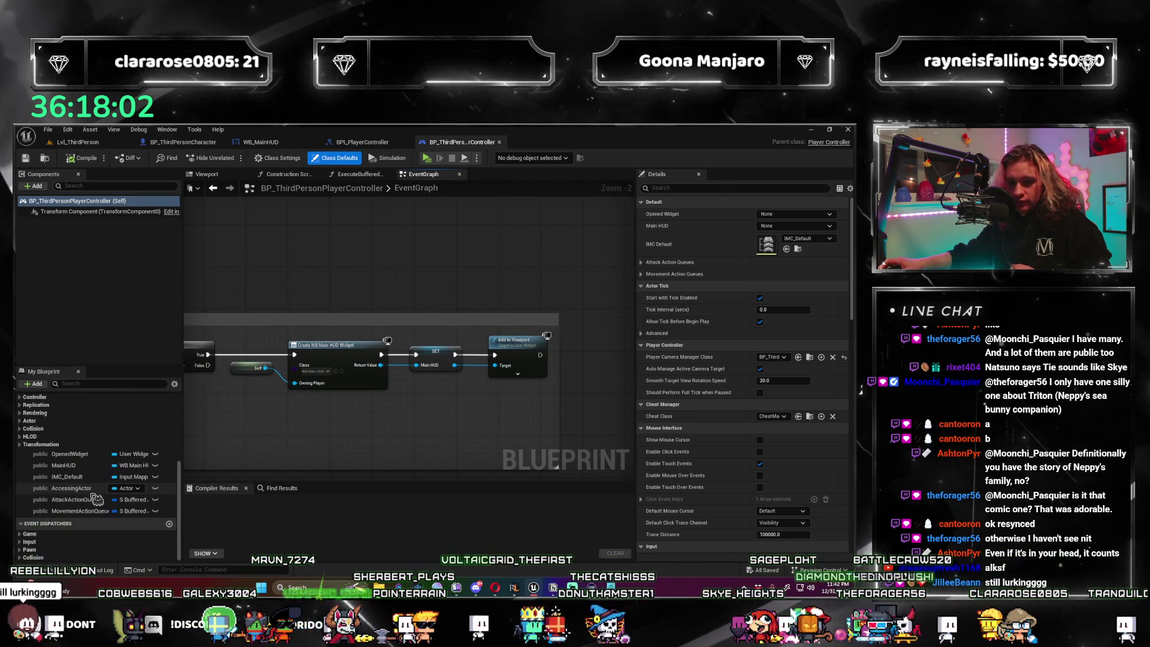
{"action": "left_click", "coordinate": [364, 144]}
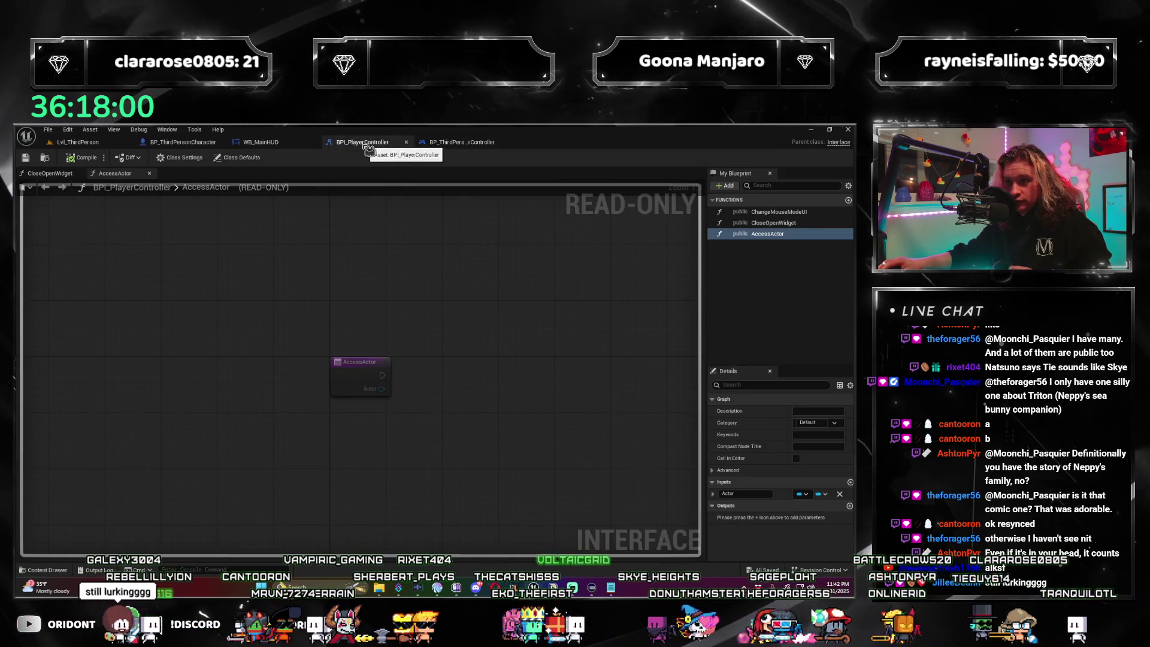
Check WB_MainHUD's UpdateHUDStats graph, then pan RegenerateHealth to locate its nodes.
{"action": "left_click", "coordinate": [261, 142]}
{"action": "left_click_drag", "start_coordinate": [444, 318], "coordinate": [525, 348]}
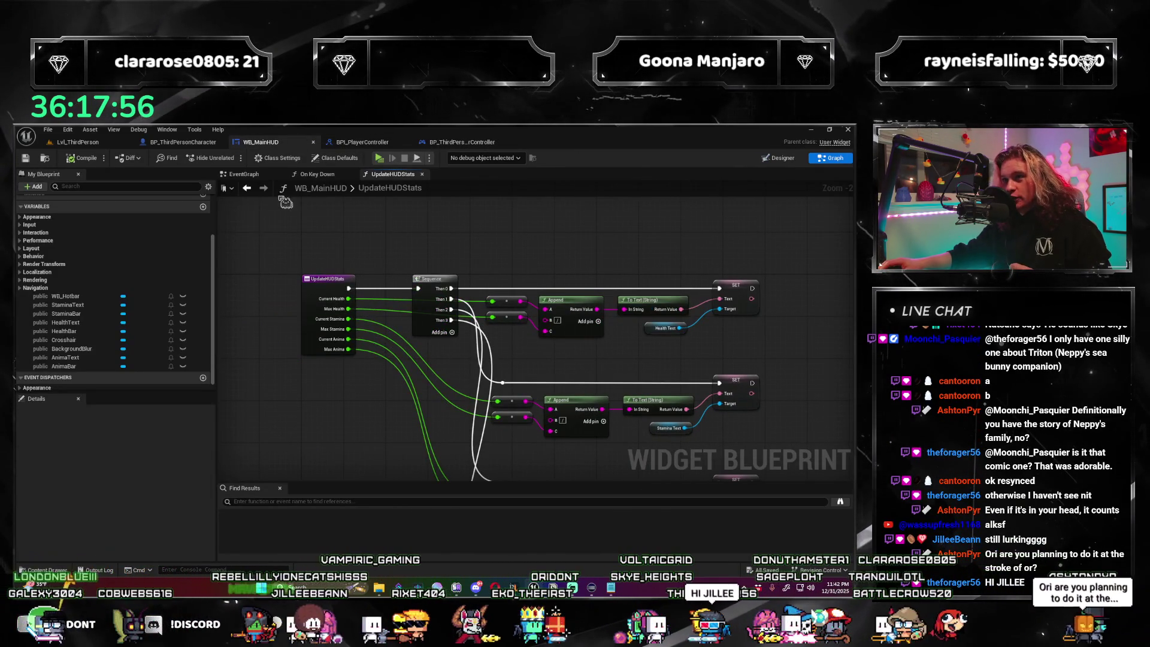
{"action": "left_click", "coordinate": [183, 142]}
{"action": "mouse_move", "coordinate": [235, 357]}
{"action": "left_mouse_down"}
{"action": "mouse_move", "coordinate": [261, 408]}
{"action": "mouse_move", "coordinate": [293, 427]}
{"action": "left_mouse_up"}
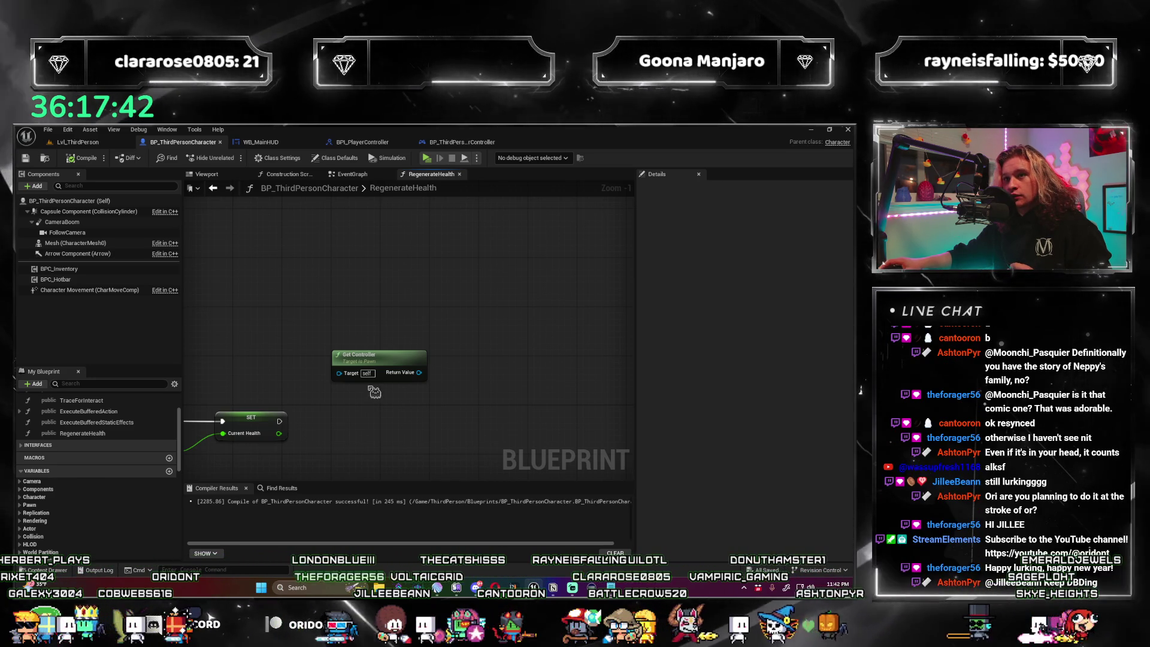
{"action": "left_click_drag", "start_coordinate": [362, 393], "coordinate": [374, 370]}
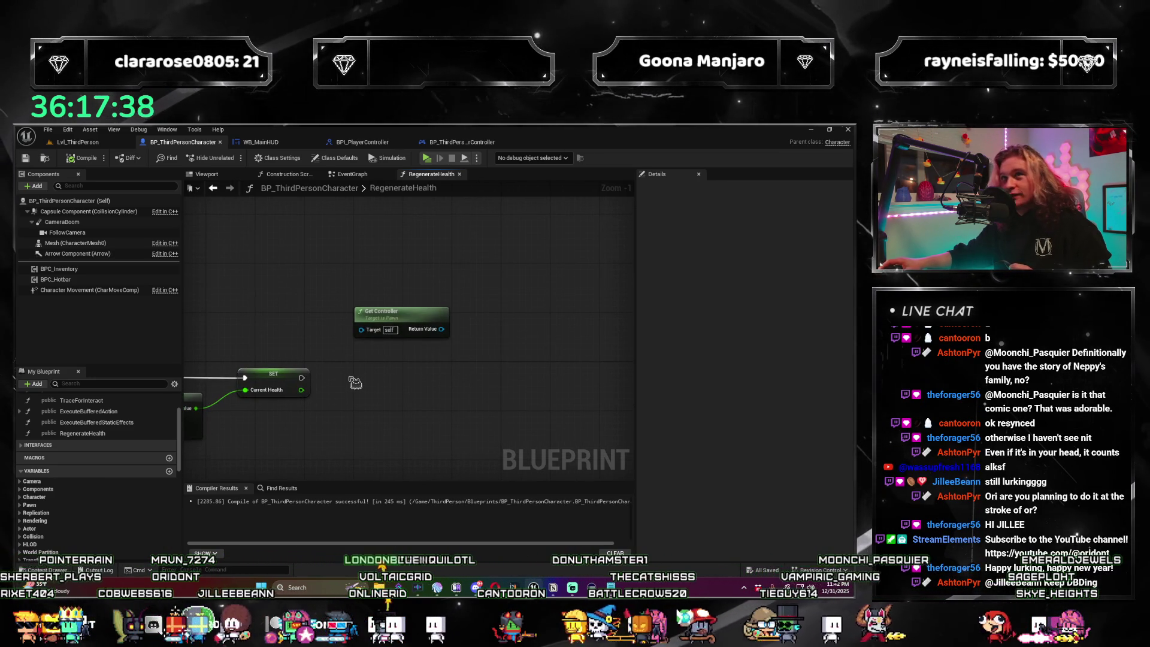
{"action": "left_click_drag", "start_coordinate": [455, 395], "coordinate": [402, 402]}
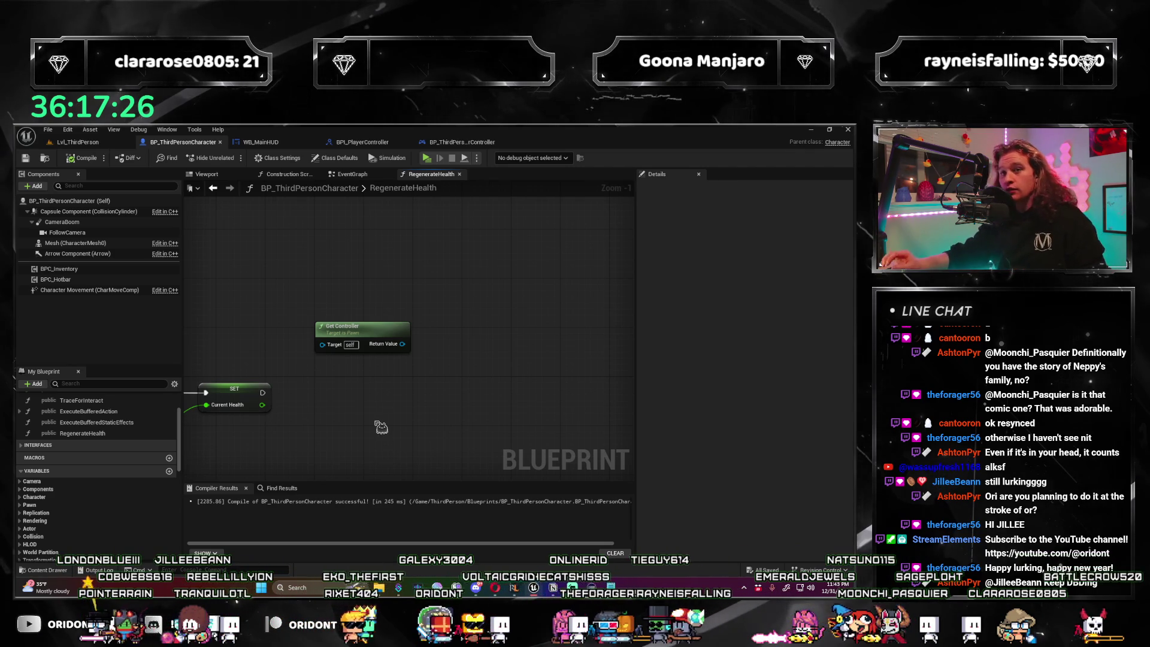
{"action": "mouse_move", "coordinate": [400, 421]}
{"action": "left_mouse_down"}
{"action": "mouse_move", "coordinate": [375, 411]}
{"action": "mouse_move", "coordinate": [375, 375]}
{"action": "left_mouse_up"}
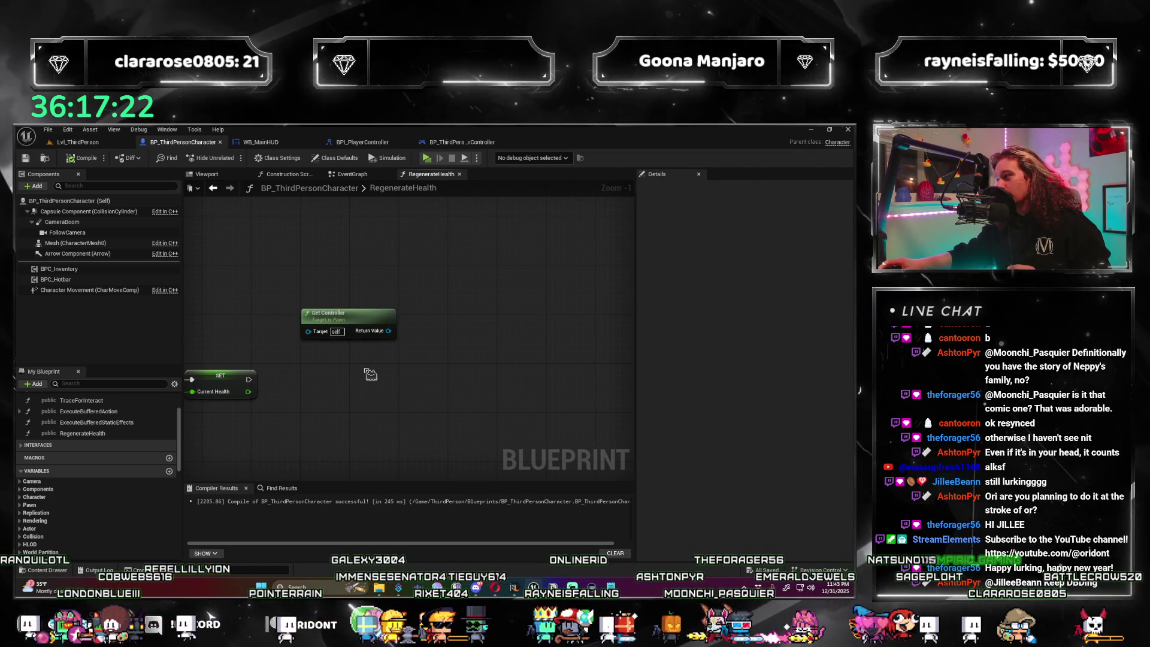
{"action": "mouse_move", "coordinate": [415, 327]}
{"action": "left_mouse_down"}
{"action": "mouse_move", "coordinate": [427, 343]}
{"action": "mouse_move", "coordinate": [400, 360]}
{"action": "mouse_move", "coordinate": [363, 341]}
{"action": "left_mouse_up"}
Frame the Get Controller and SET Current Health nodes in the RegenerateHealth graph.
{"action": "scroll", "coordinate": [367, 384], "scroll_direction": "up", "scroll_amount": 1}
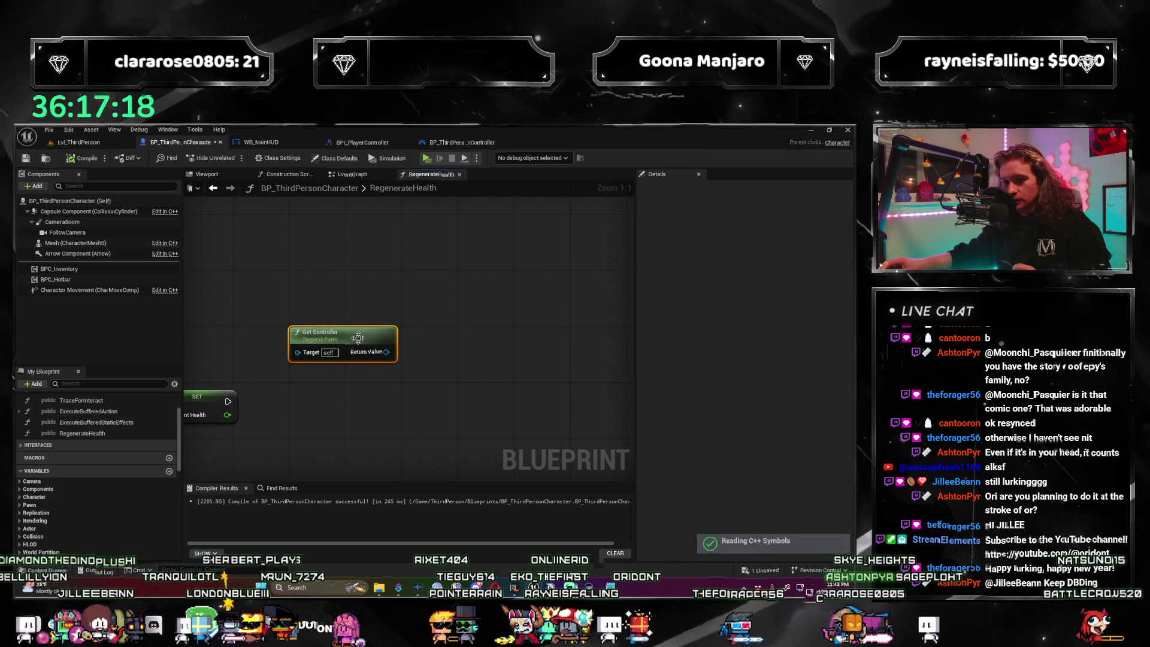
{"action": "left_click_drag", "start_coordinate": [400, 440], "coordinate": [379, 401]}
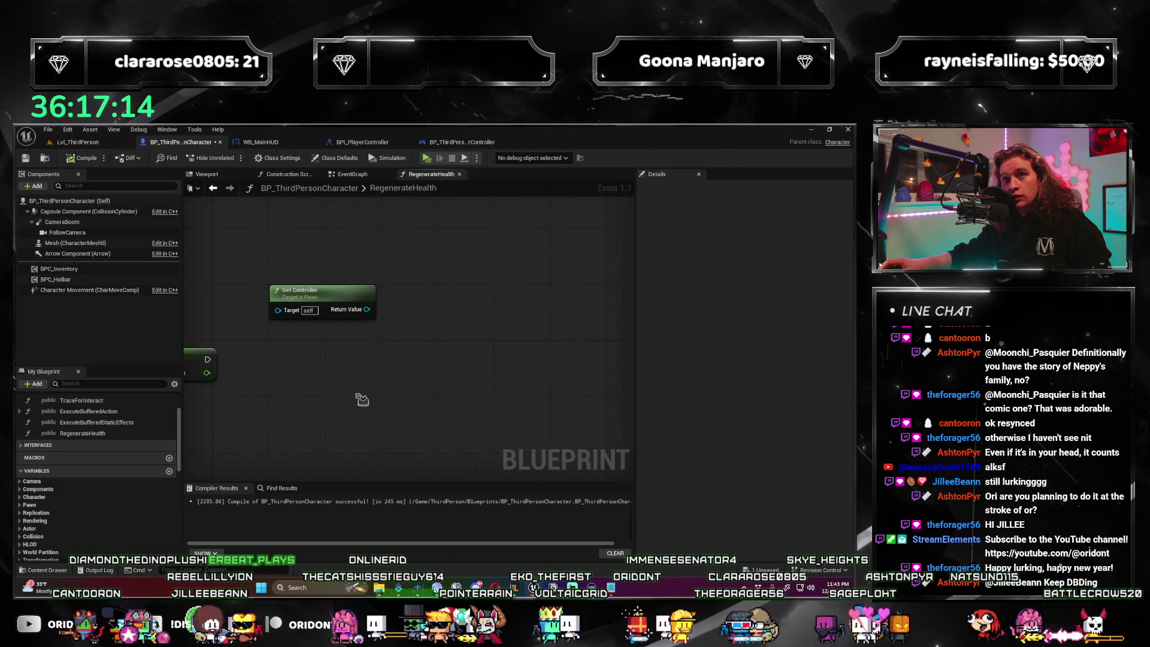
{"action": "mouse_move", "coordinate": [346, 337]}
{"action": "left_mouse_down"}
{"action": "mouse_move", "coordinate": [357, 343]}
{"action": "mouse_move", "coordinate": [357, 285]}
{"action": "mouse_move", "coordinate": [301, 405]}
{"action": "mouse_move", "coordinate": [336, 379]}
{"action": "left_mouse_up"}
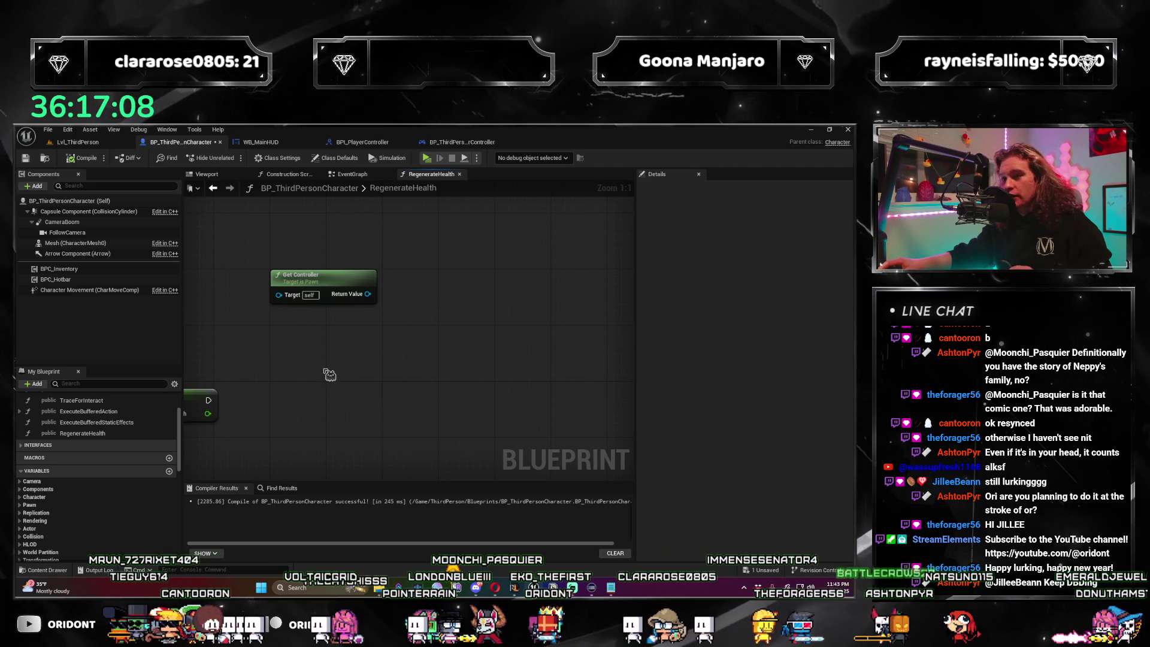
{"action": "left_click_drag", "start_coordinate": [323, 376], "coordinate": [371, 354]}
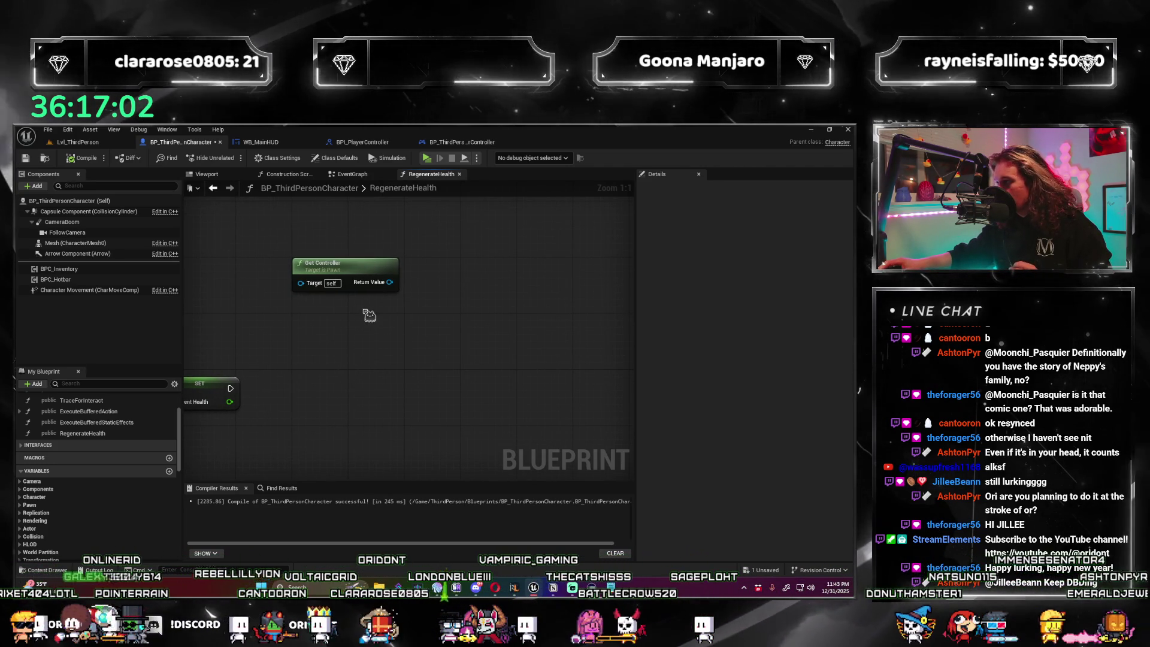
{"action": "left_click_drag", "start_coordinate": [367, 314], "coordinate": [393, 326]}
{"action": "scroll", "coordinate": [386, 354], "scroll_direction": "down", "scroll_amount": 1}
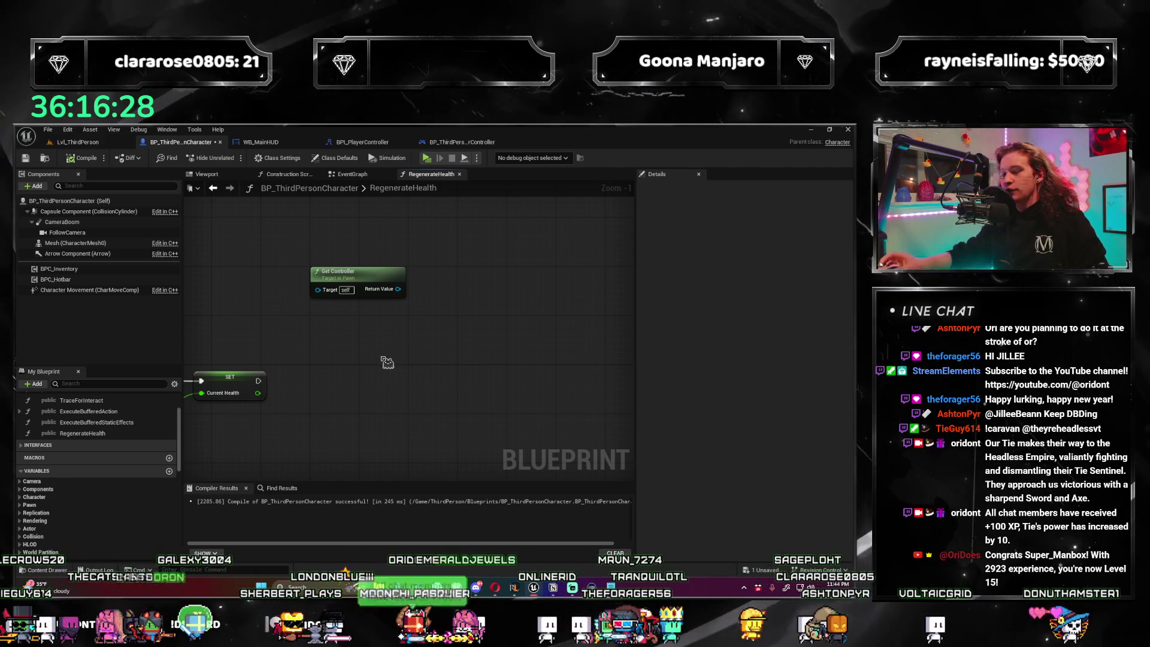
{"action": "scroll", "coordinate": [387, 363], "scroll_direction": "up", "scroll_amount": 1}
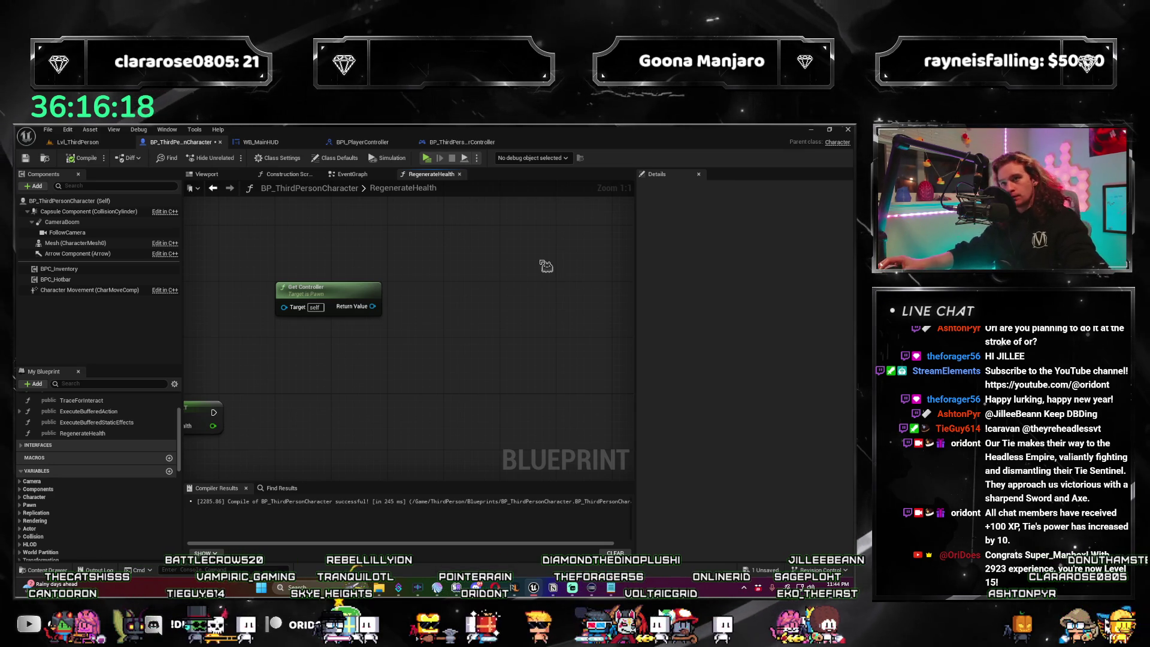
{"action": "left_click_drag", "start_coordinate": [454, 362], "coordinate": [410, 372]}
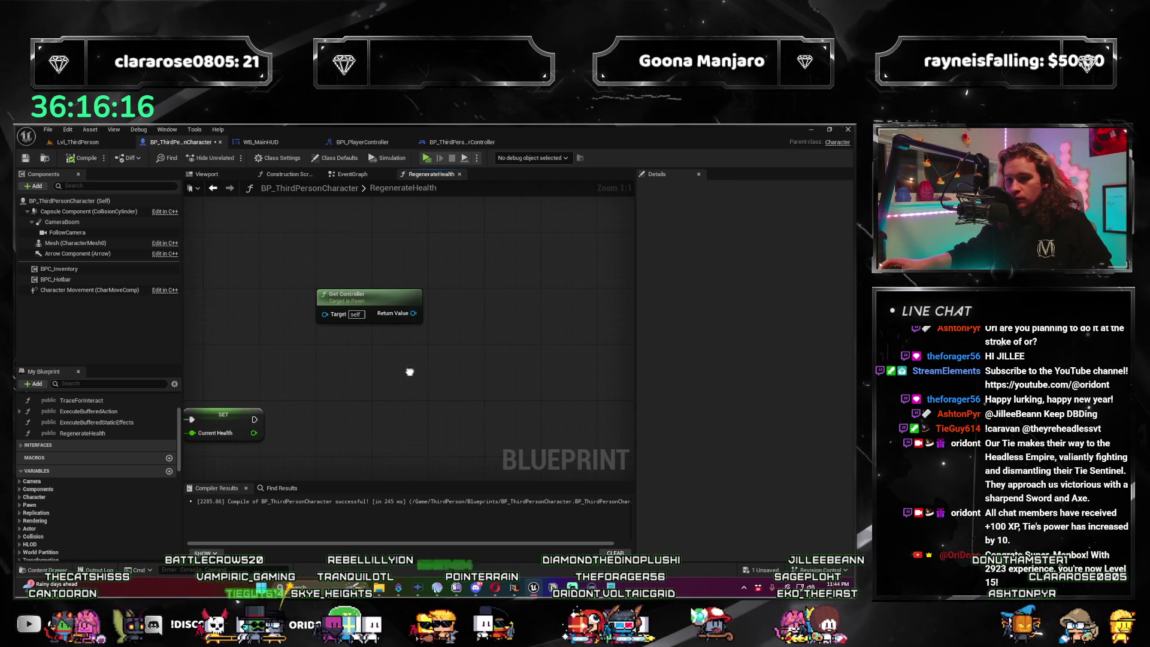
From the level editor, browse Content > InventorySystem > Interfaces and open BPI_Character.
{"action": "left_click", "coordinate": [96, 145]}
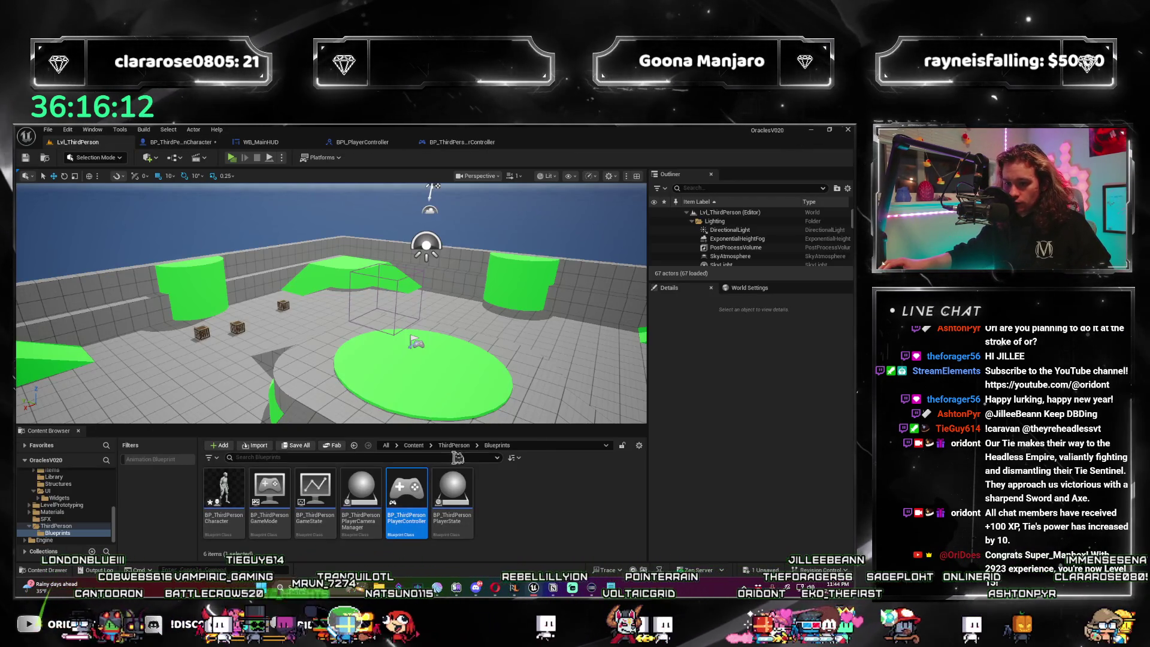
{"action": "left_click", "coordinate": [420, 446]}
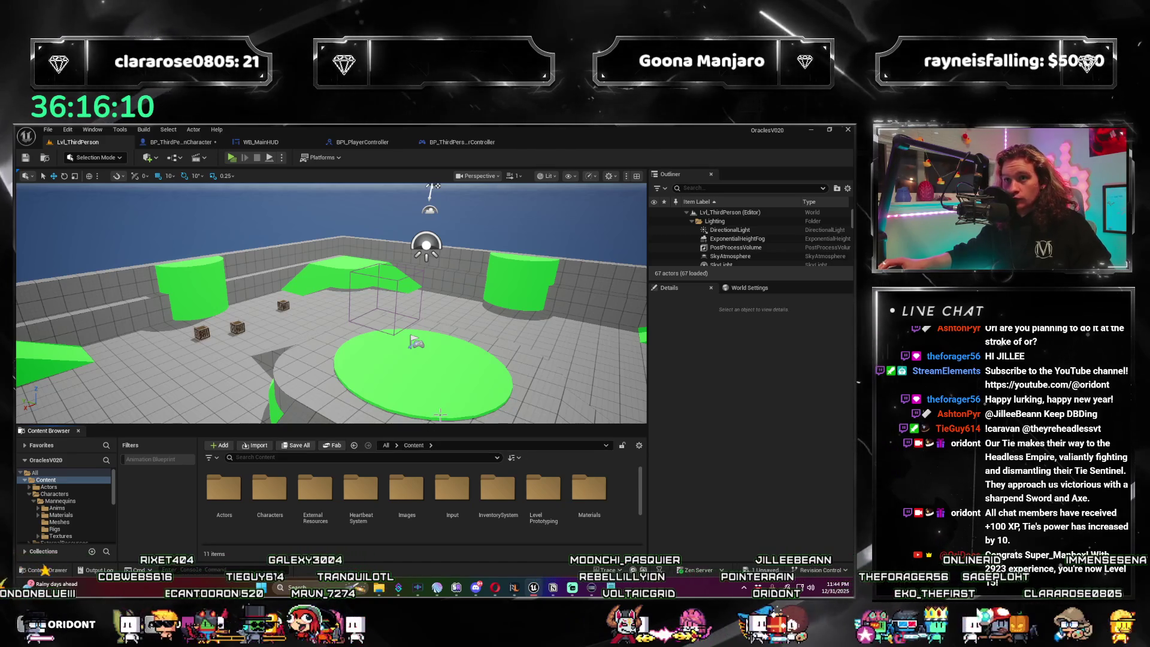
{"action": "scroll", "coordinate": [473, 532], "scroll_direction": "down", "scroll_amount": 3}
{"action": "scroll", "coordinate": [349, 531], "scroll_direction": "up", "scroll_amount": 3}
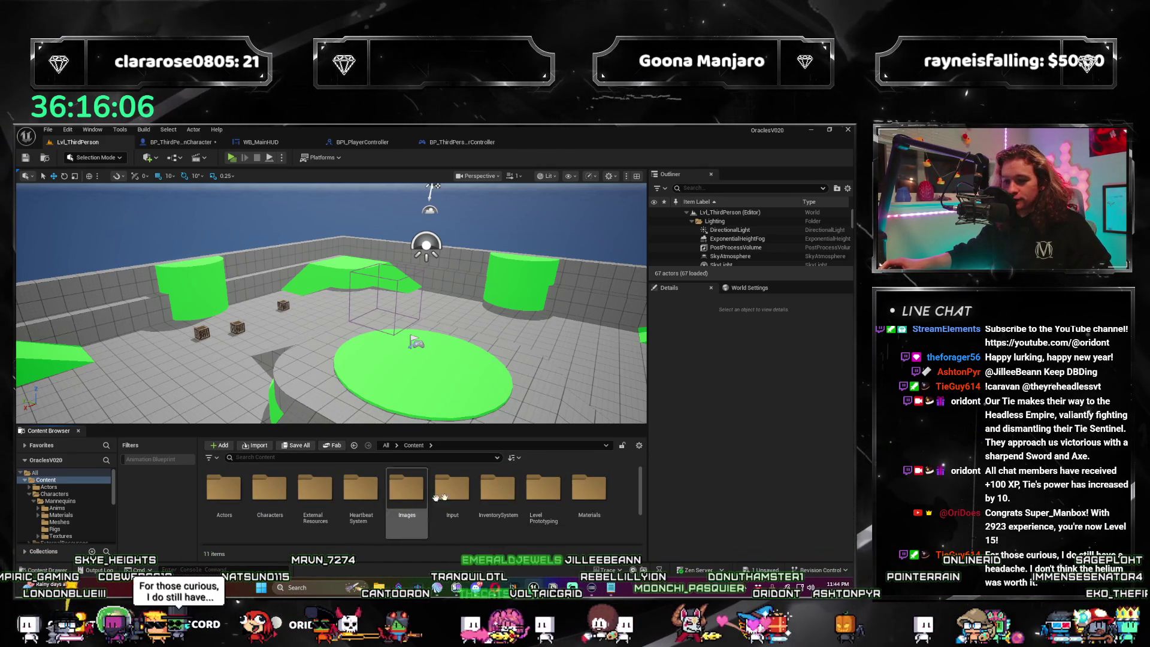
{"action": "double_click", "coordinate": [507, 482]}
{"action": "double_click", "coordinate": [467, 486]}
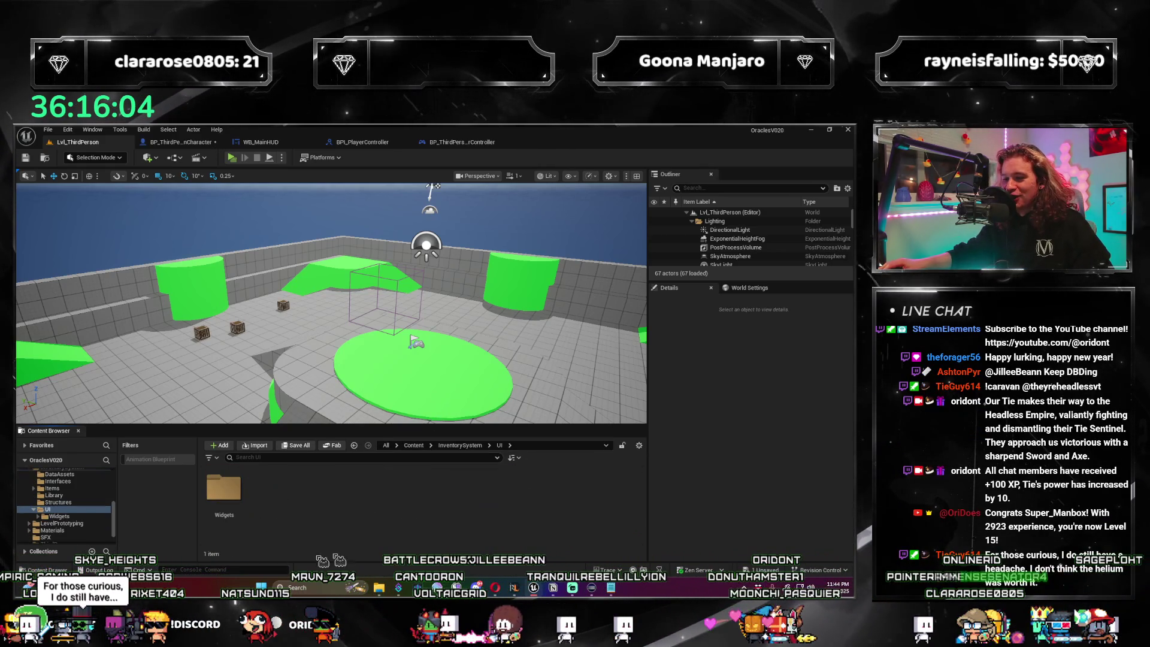
{"action": "double_click", "coordinate": [227, 519]}
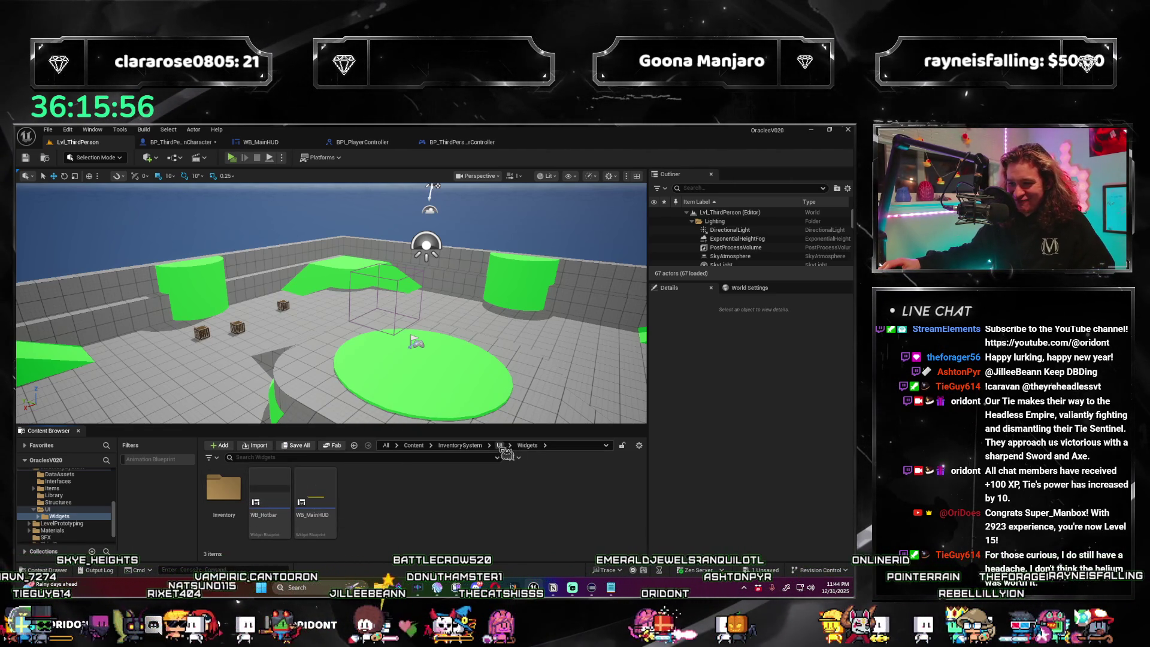
{"action": "left_click", "coordinate": [477, 446]}
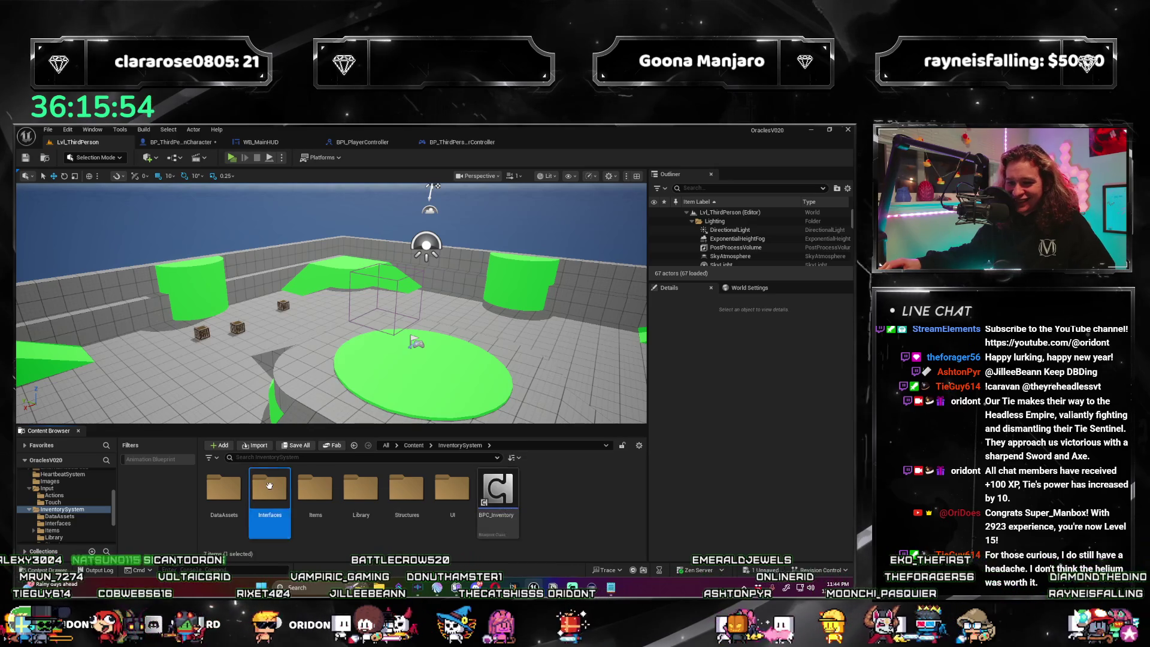
{"action": "double_click", "coordinate": [269, 485]}
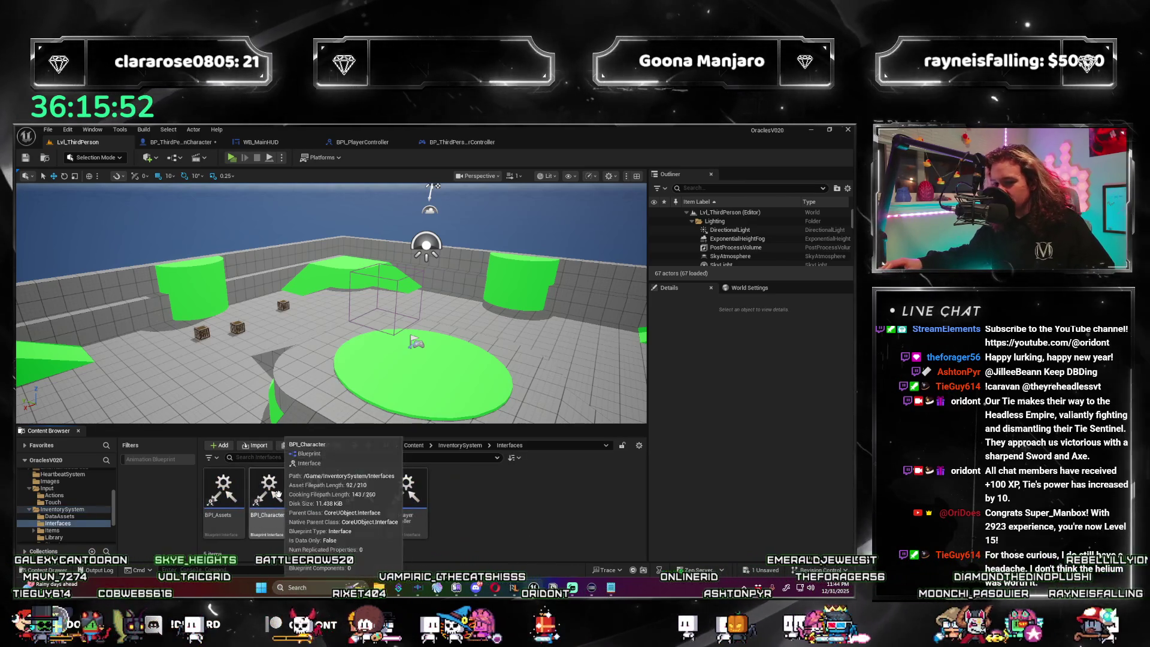
{"action": "double_click", "coordinate": [275, 493]}
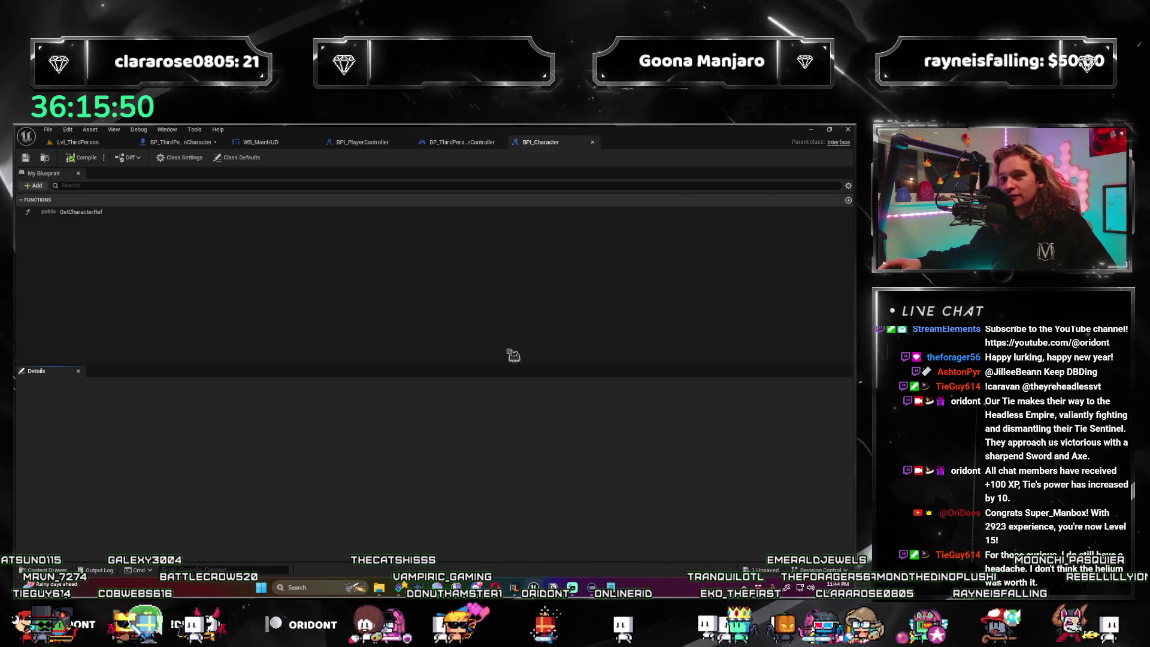
Inspect GetCharacterRef's CharacterRef output, then close the BPI_Character tab.
{"action": "left_click", "coordinate": [168, 212]}
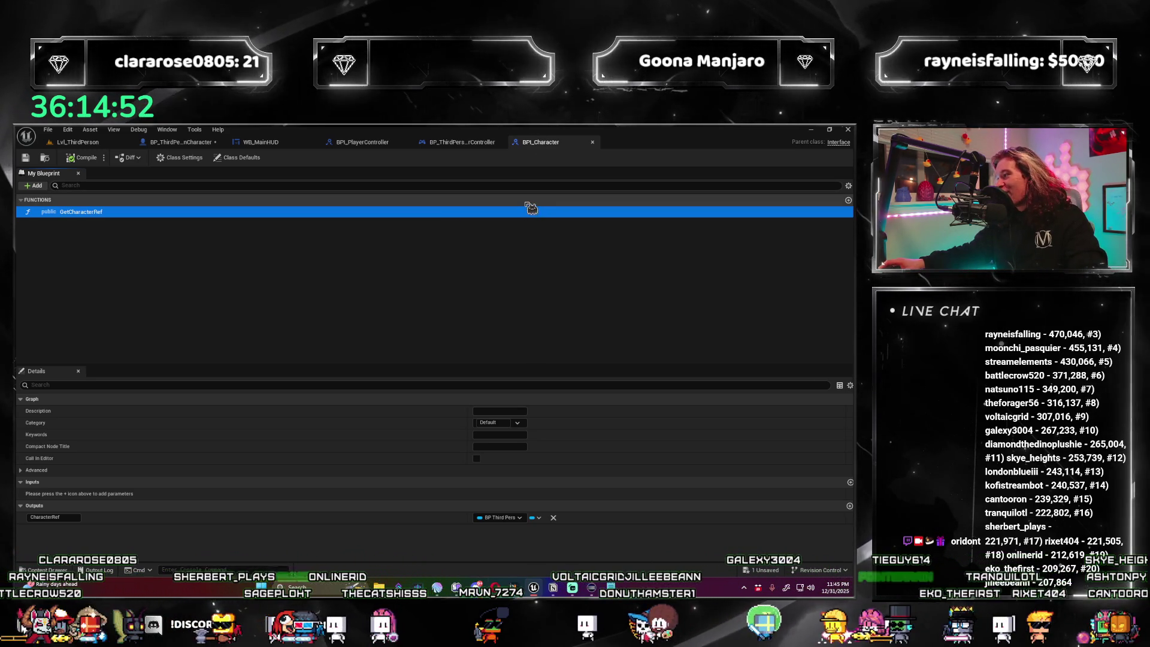
{"action": "left_click", "coordinate": [599, 147]}
{"action": "left_click", "coordinate": [594, 142]}
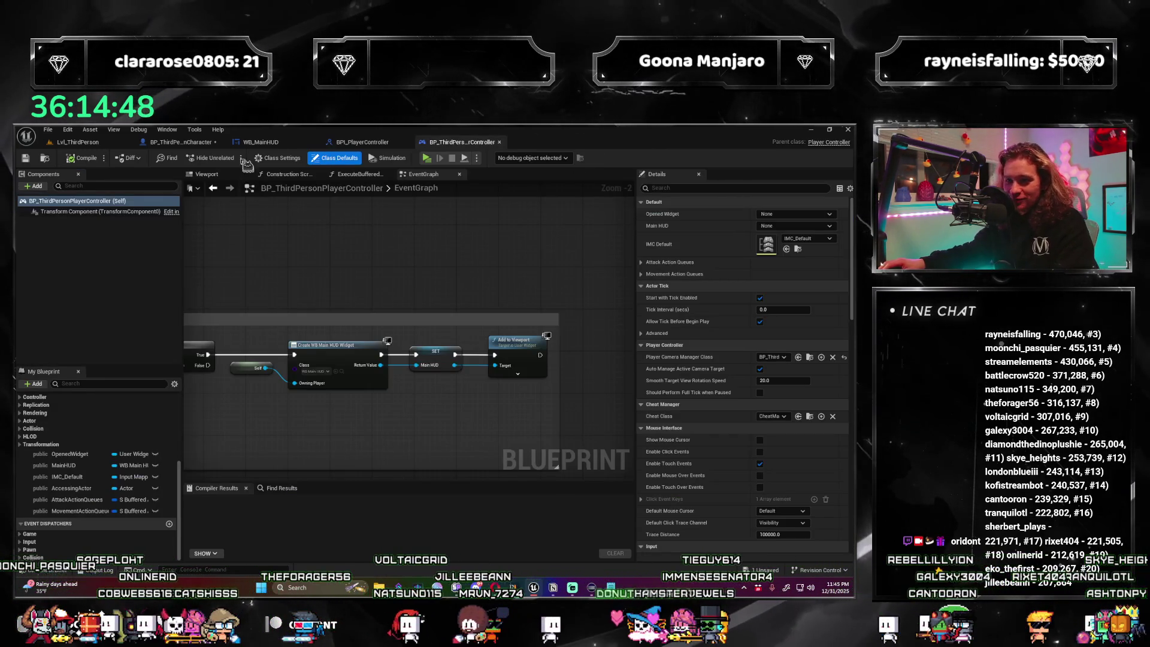
Add a Get Character Ref node to RegenerateHealth and move it up and right.
{"action": "left_click", "coordinate": [179, 144]}
{"action": "right_click", "coordinate": [383, 354]}
{"action": "type", "text": "get character ref"}
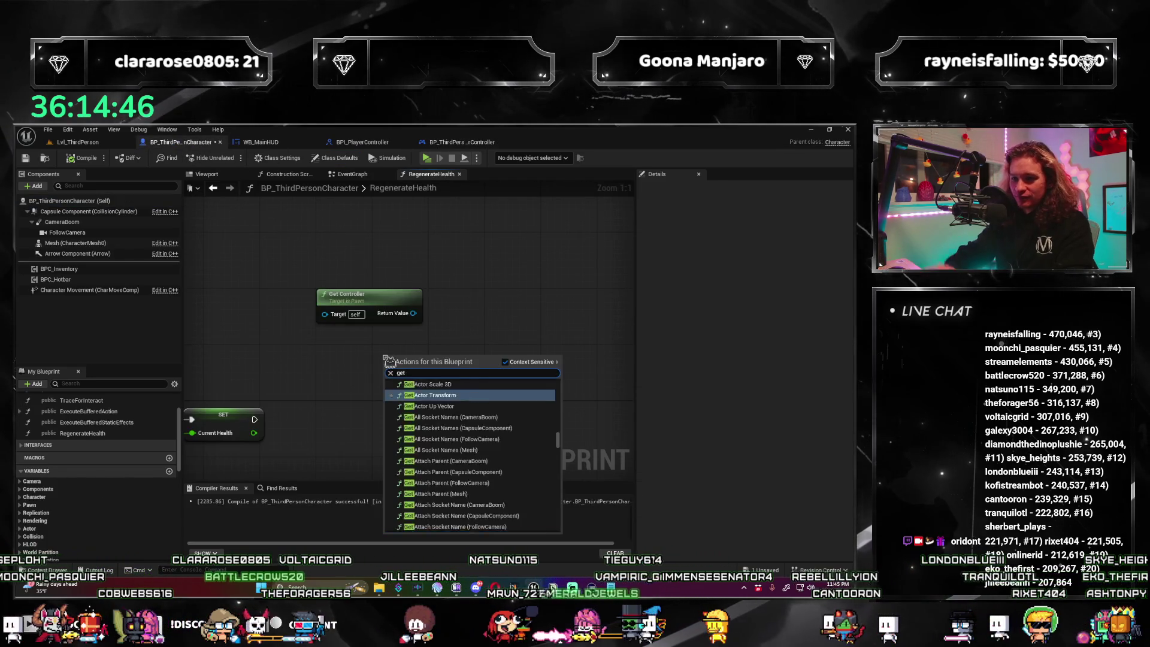
{"action": "key", "text": "Return"}
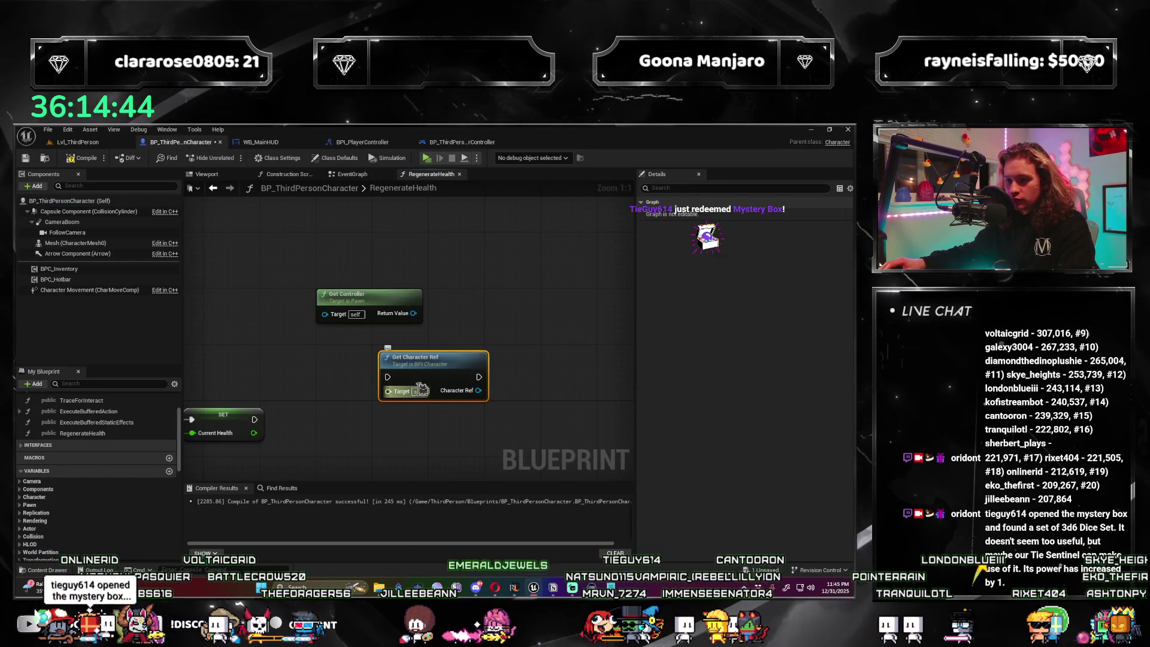
{"action": "mouse_move", "coordinate": [426, 373]}
{"action": "left_mouse_down"}
{"action": "mouse_move", "coordinate": [536, 342]}
{"action": "mouse_move", "coordinate": [526, 295]}
{"action": "mouse_move", "coordinate": [540, 296]}
{"action": "left_mouse_up"}
Search the action lists for 'interface' nodes, first from Get Controller's Return Value, then graph-wide.
{"action": "left_click_drag", "start_coordinate": [414, 313], "coordinate": [460, 356]}
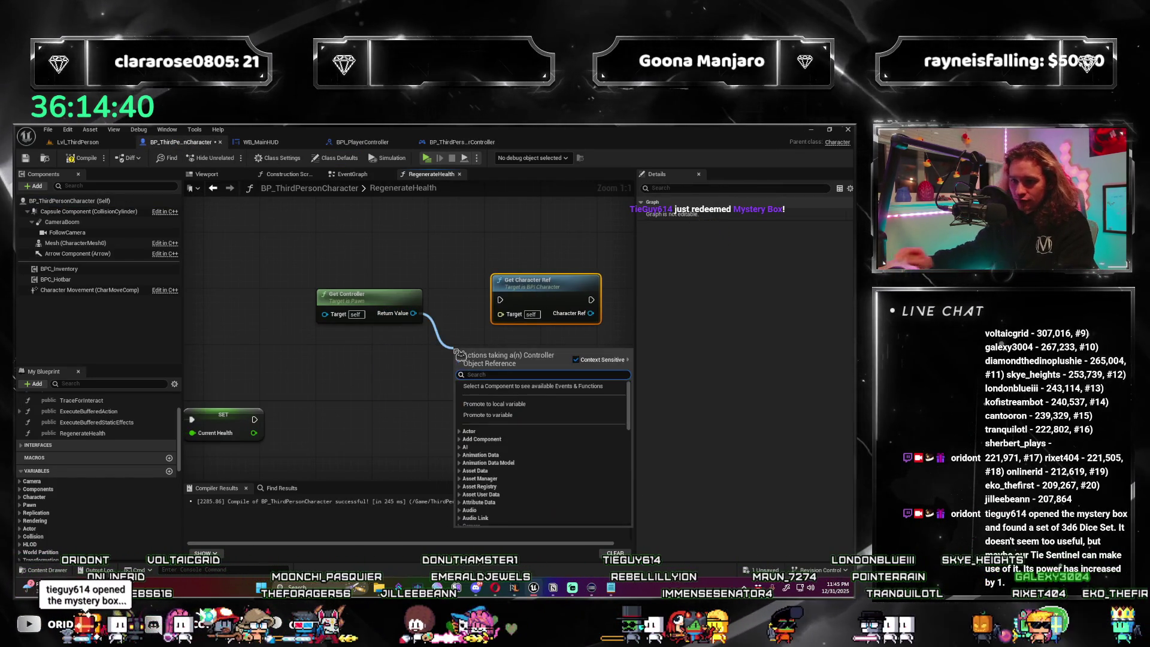
{"action": "type", "text": "has i"}
{"action": "key", "text": "BackSpace"}
{"action": "key", "text": "BackSpace"}
{"action": "key", "text": "BackSpace"}
{"action": "type", "text": "interface"}
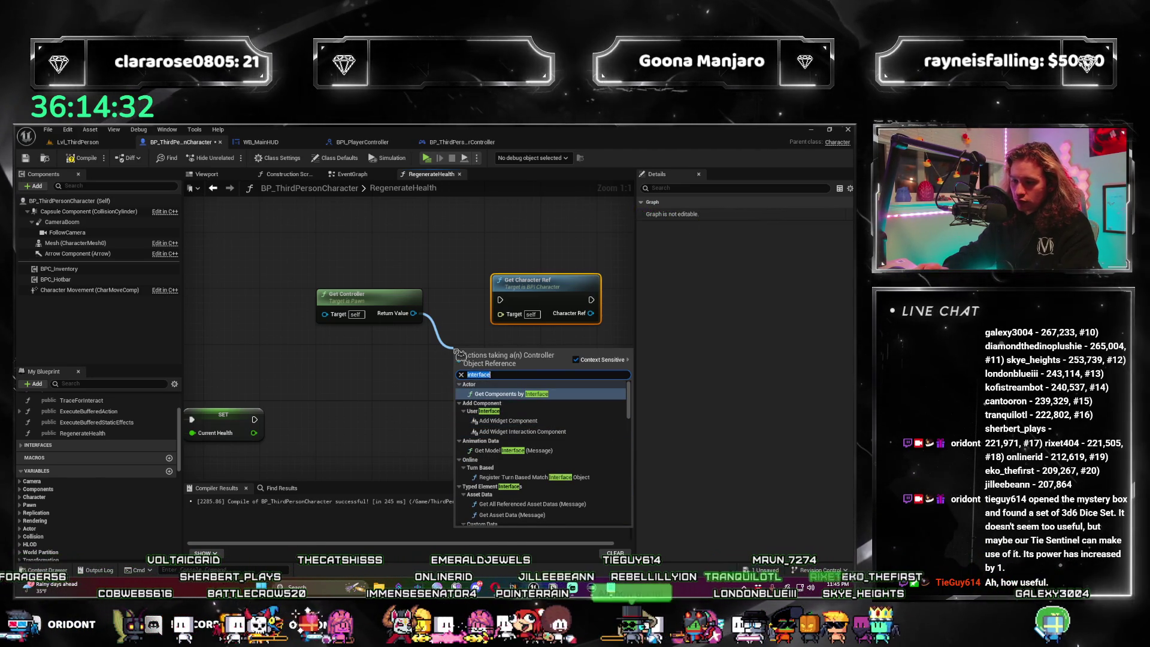
{"action": "key", "text": "BackSpace"}
{"action": "key", "text": "BackSpace"}
{"action": "key", "text": "BackSpace"}
{"action": "type", "text": "u"}
{"action": "key", "text": "Escape"}
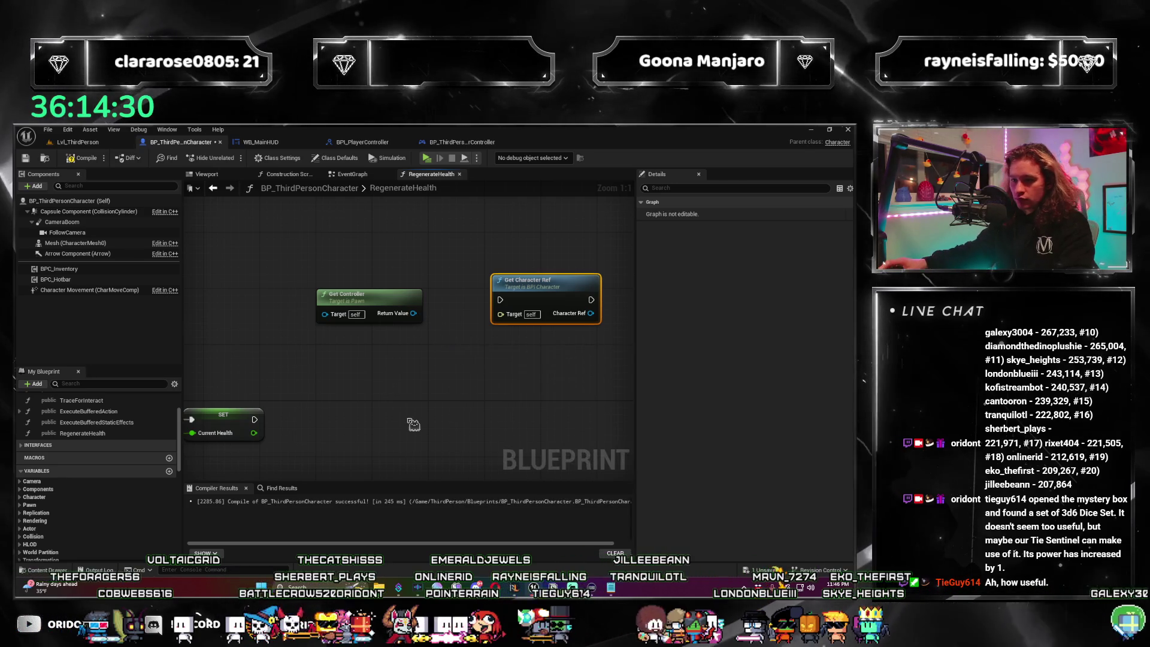
{"action": "right_click", "coordinate": [412, 424]}
{"action": "type", "text": "yu"}
{"action": "key", "text": "BackSpace"}
{"action": "key", "text": "BackSpace"}
{"action": "type", "text": "uses"}
{"action": "key", "text": "BackSpace"}
{"action": "key", "text": "BackSpace"}
{"action": "key", "text": "BackSpace"}
{"action": "type", "text": "inter"}
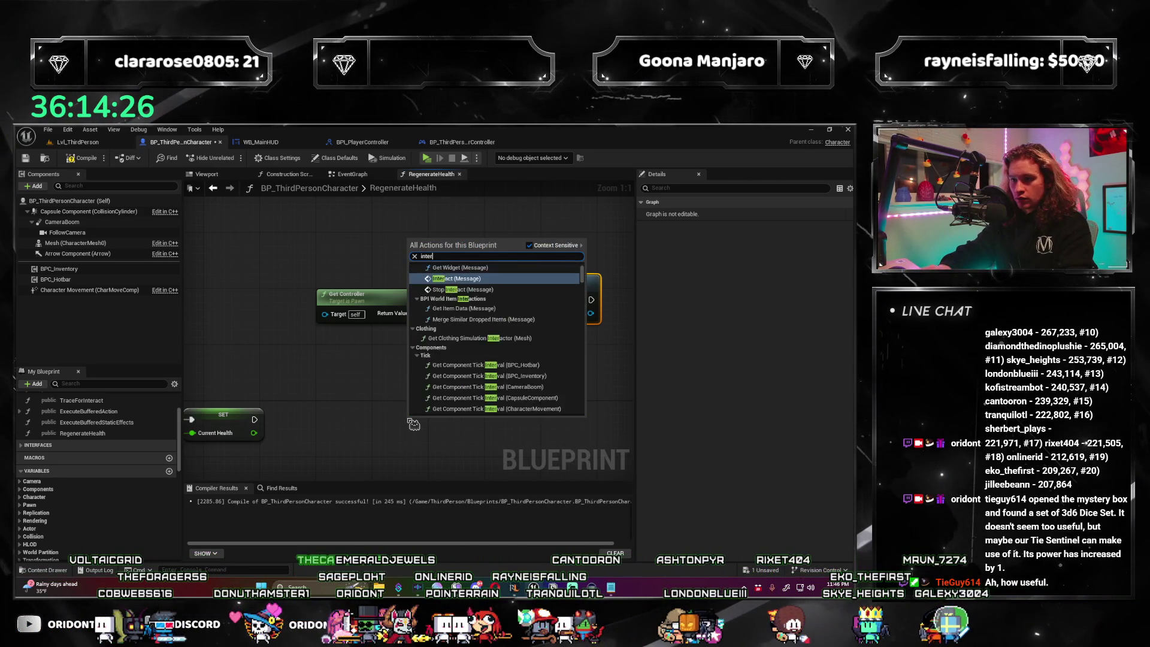
{"action": "type", "text": "face"}
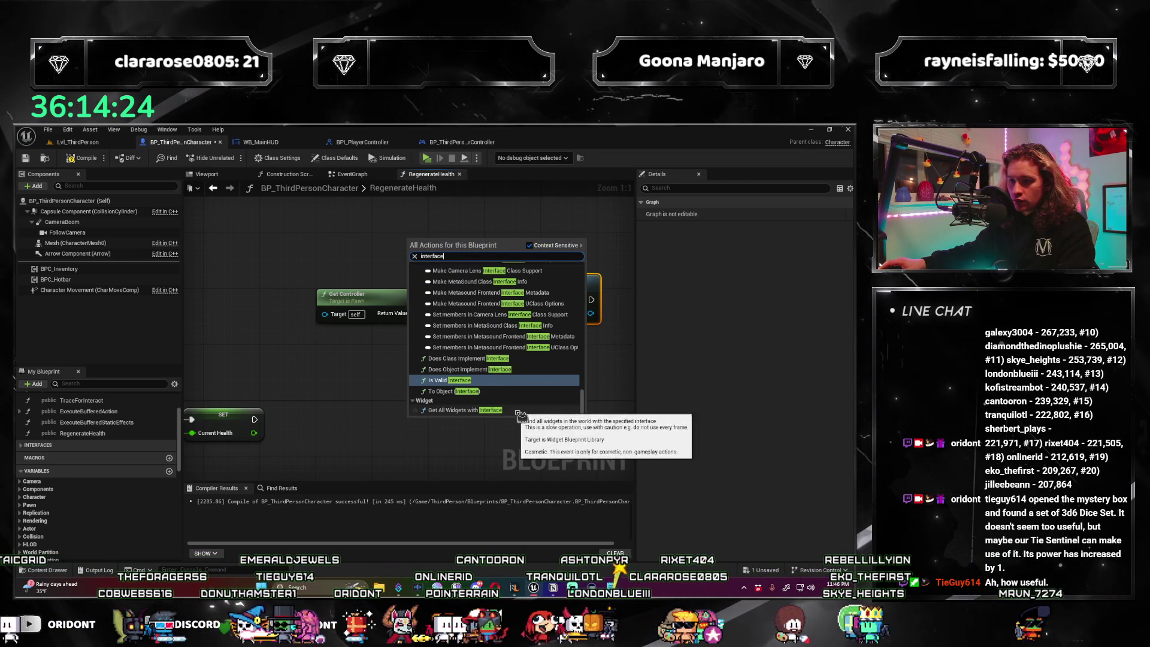
Wire Get Controller's Return Value into a Does Object Implement Interface node set to BPI_PlayerController.
{"action": "left_click", "coordinate": [547, 370]}
{"action": "mouse_move", "coordinate": [409, 438]}
{"action": "left_mouse_down"}
{"action": "mouse_move", "coordinate": [493, 359]}
{"action": "mouse_move", "coordinate": [415, 319]}
{"action": "mouse_move", "coordinate": [416, 412]}
{"action": "mouse_move", "coordinate": [495, 353]}
{"action": "left_mouse_up"}
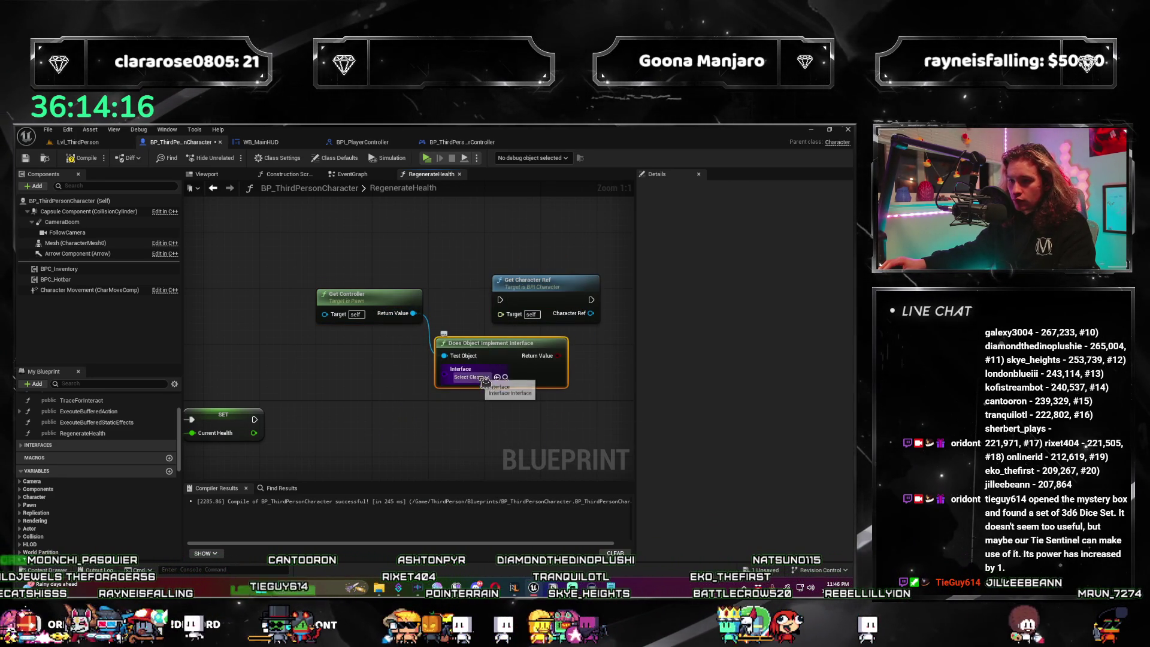
{"action": "left_click", "coordinate": [484, 377]}
{"action": "scroll", "coordinate": [465, 405], "scroll_direction": "down", "scroll_amount": 1}
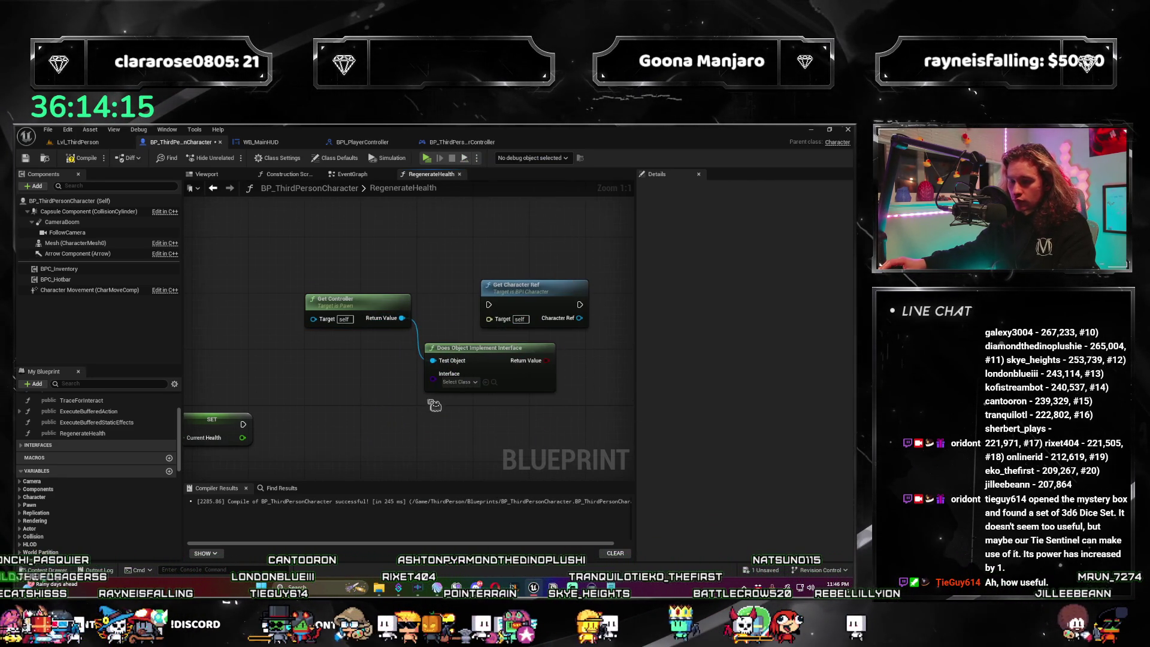
{"action": "left_click", "coordinate": [474, 385]}
{"action": "left_click_drag", "start_coordinate": [436, 411], "coordinate": [405, 411]}
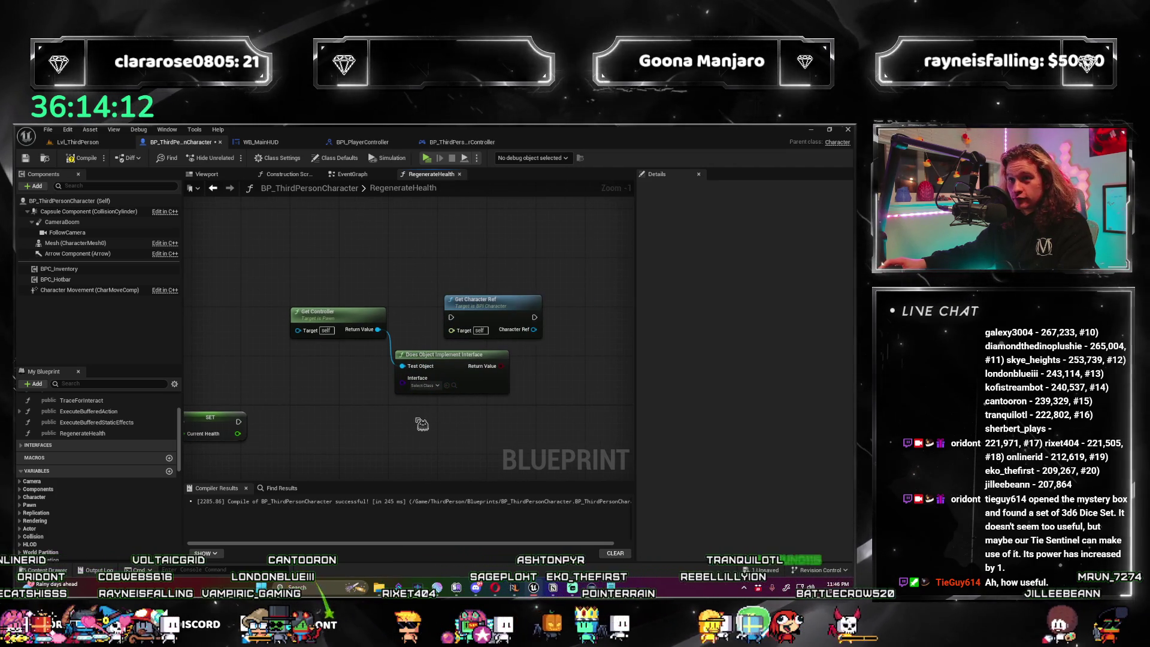
{"action": "left_click", "coordinate": [424, 385]}
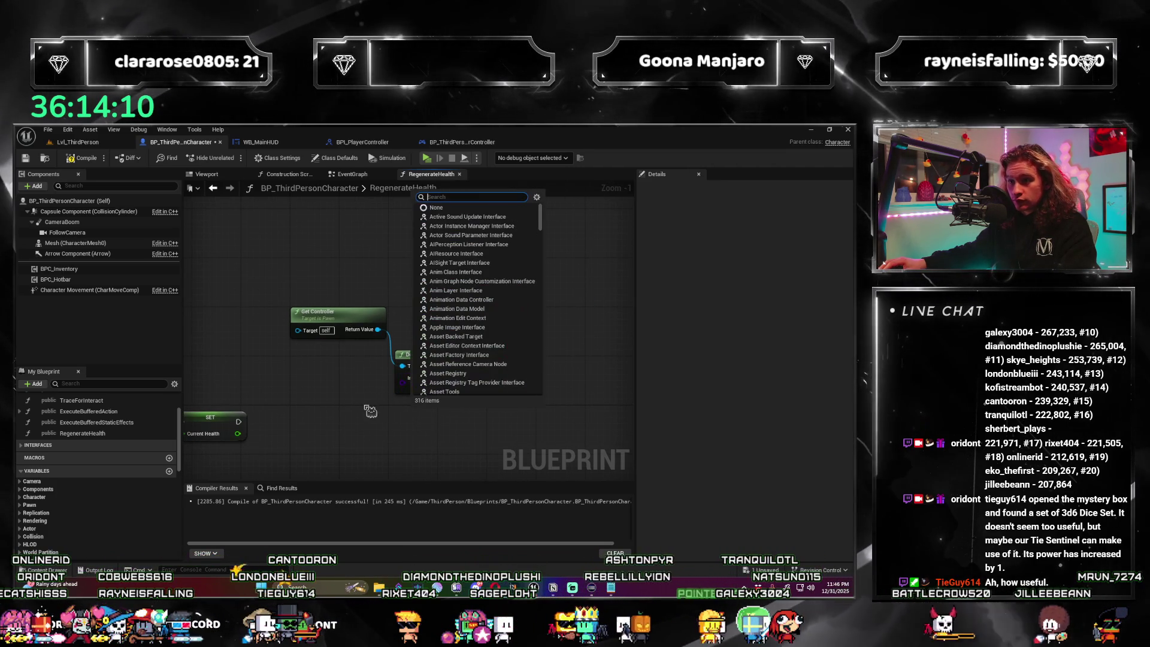
{"action": "left_click", "coordinate": [370, 411]}
{"action": "left_click_drag", "start_coordinate": [402, 415], "coordinate": [367, 419]}
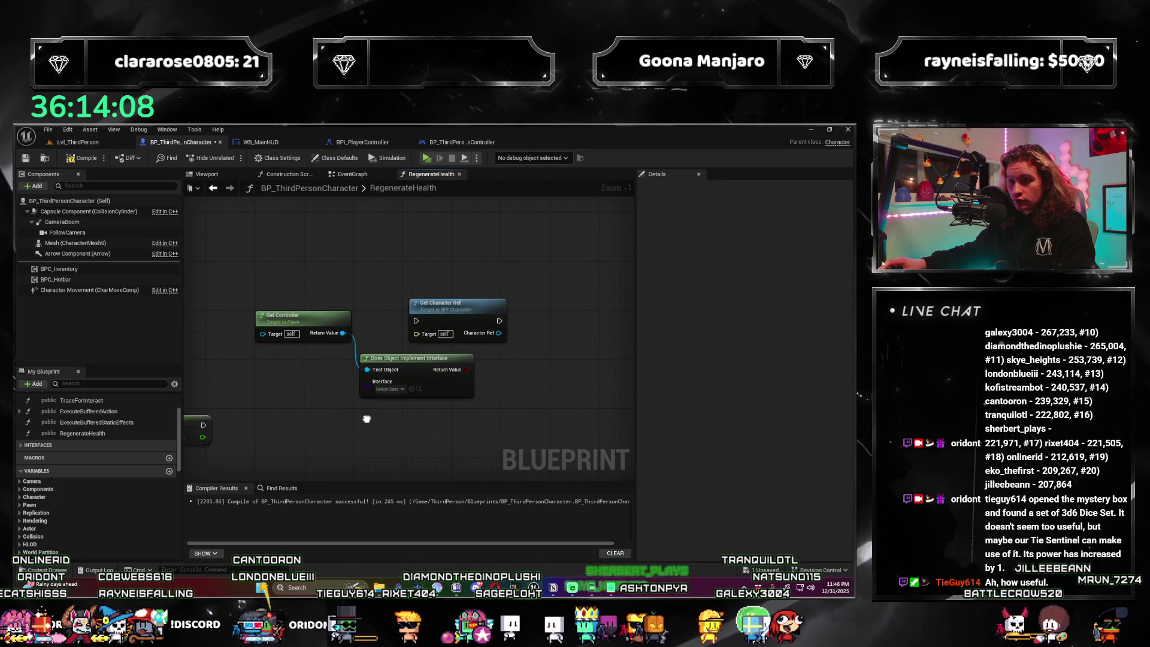
{"action": "left_click", "coordinate": [397, 393]}
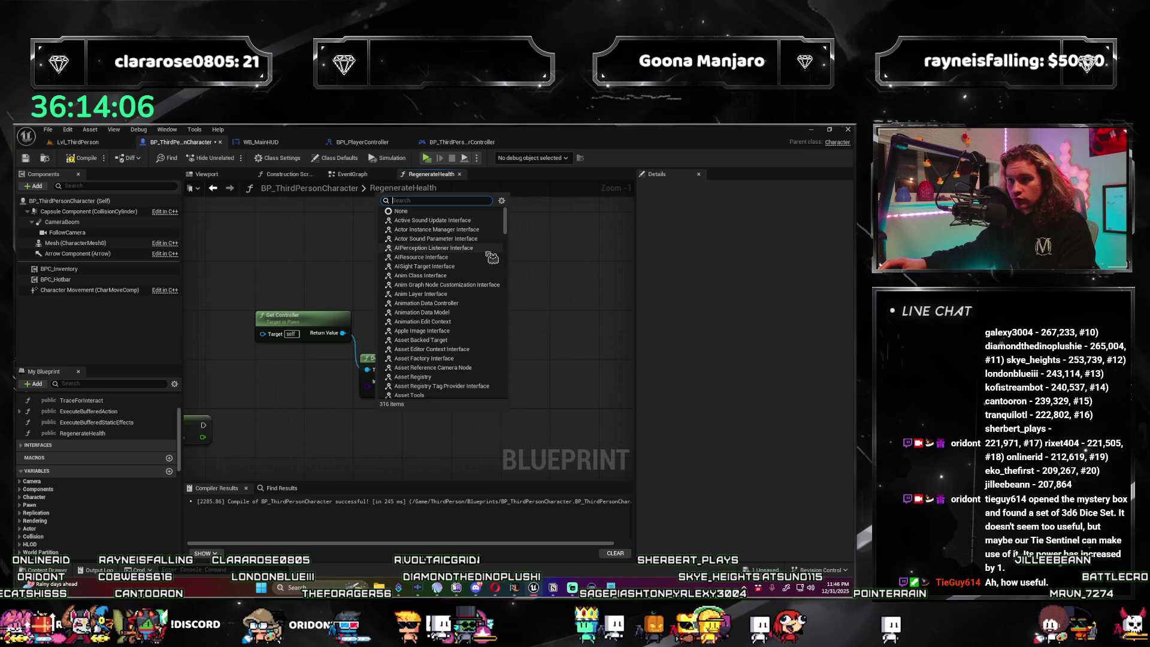
{"action": "type", "text": "bpi_"}
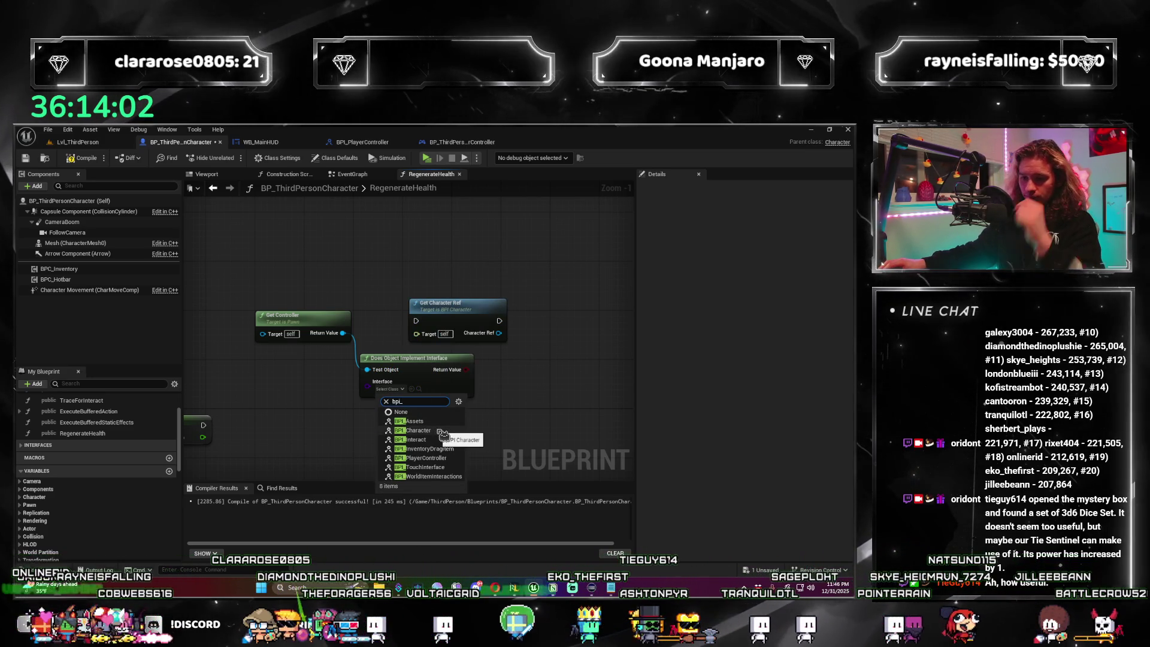
{"action": "left_click", "coordinate": [446, 457]}
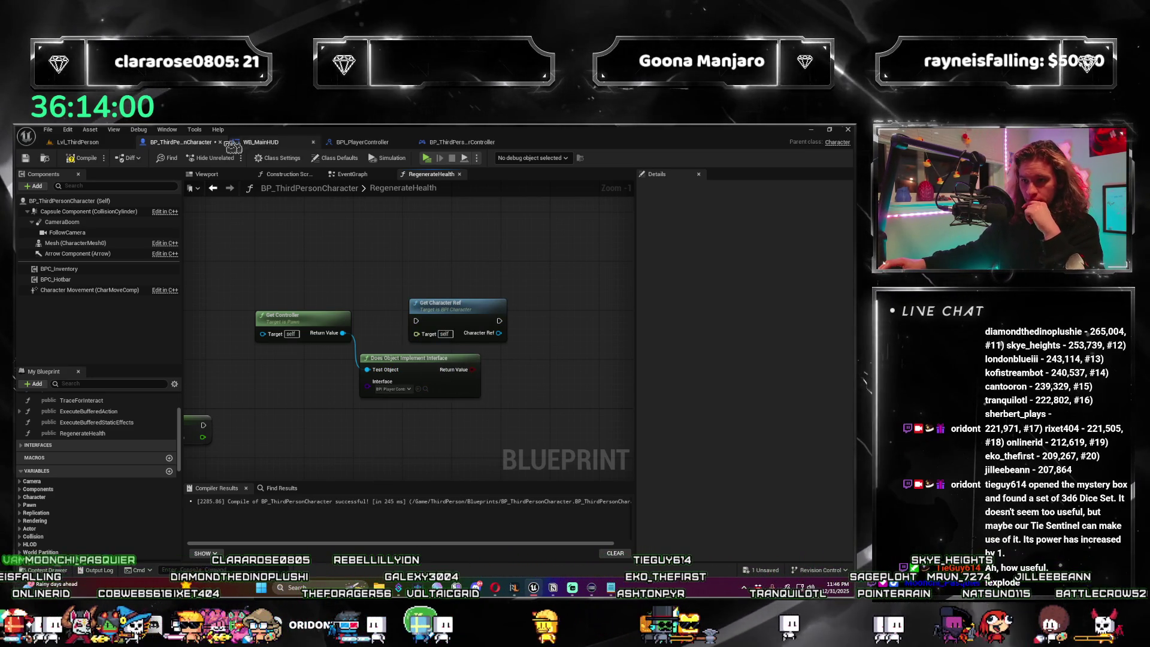
Flip between the level editor, BPI_PlayerController and BP_ThirdPersonPlayerController tabs.
{"action": "left_click", "coordinate": [76, 144]}
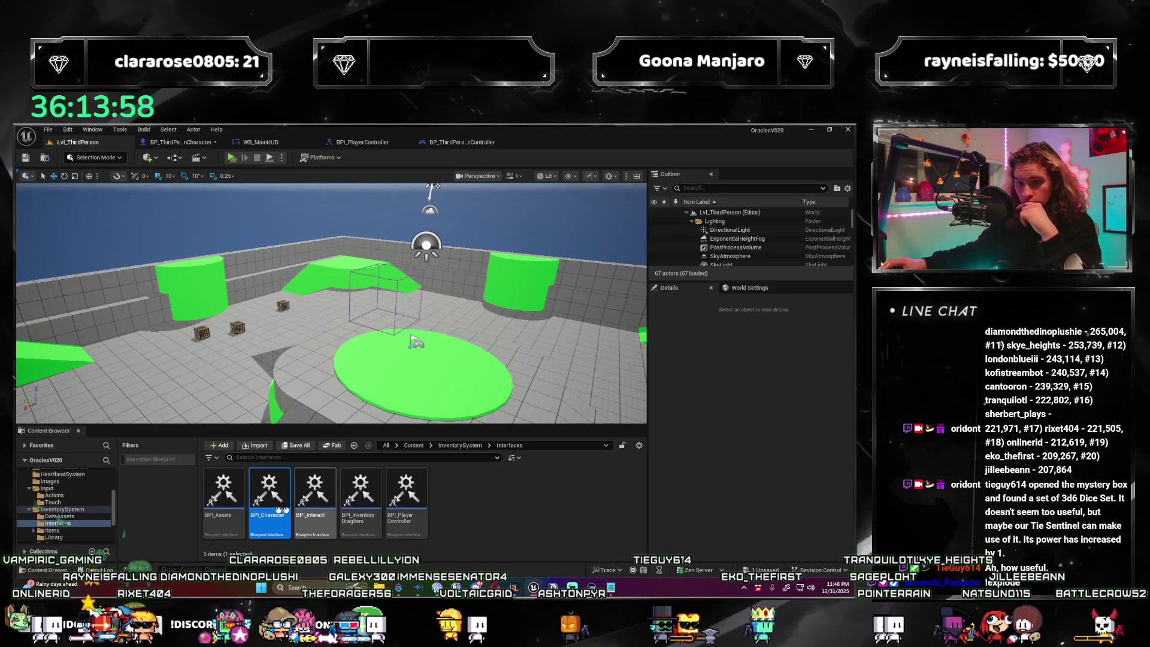
{"action": "left_click", "coordinate": [364, 144]}
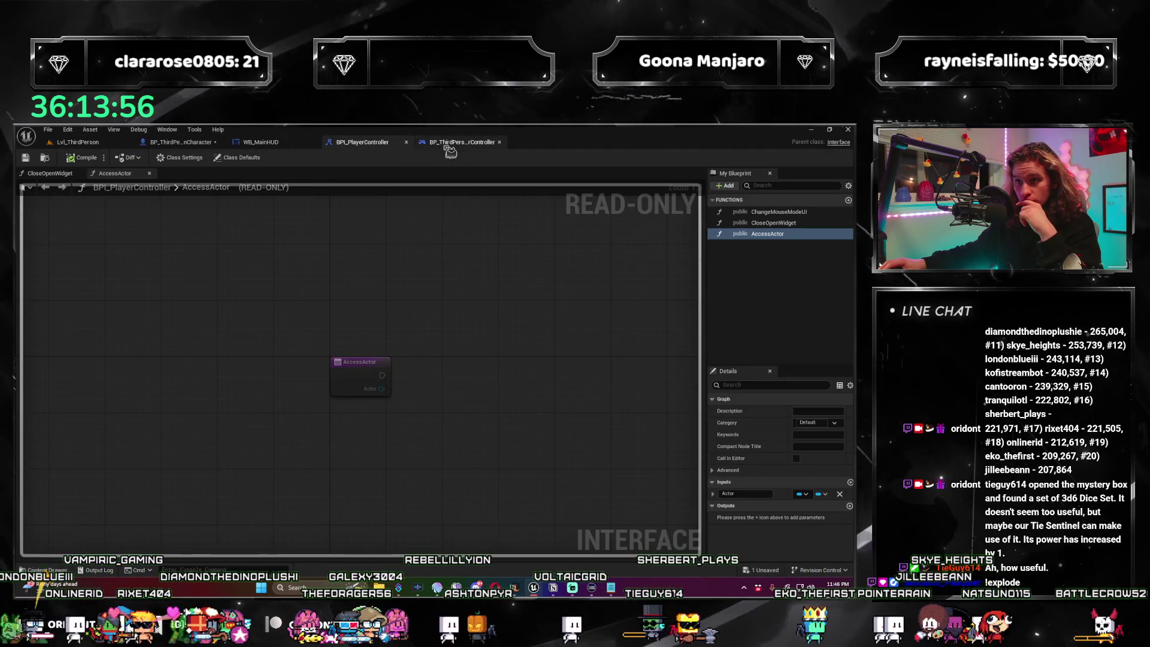
{"action": "left_click", "coordinate": [462, 144]}
{"action": "scroll", "coordinate": [54, 434], "scroll_direction": "up", "scroll_amount": 10}
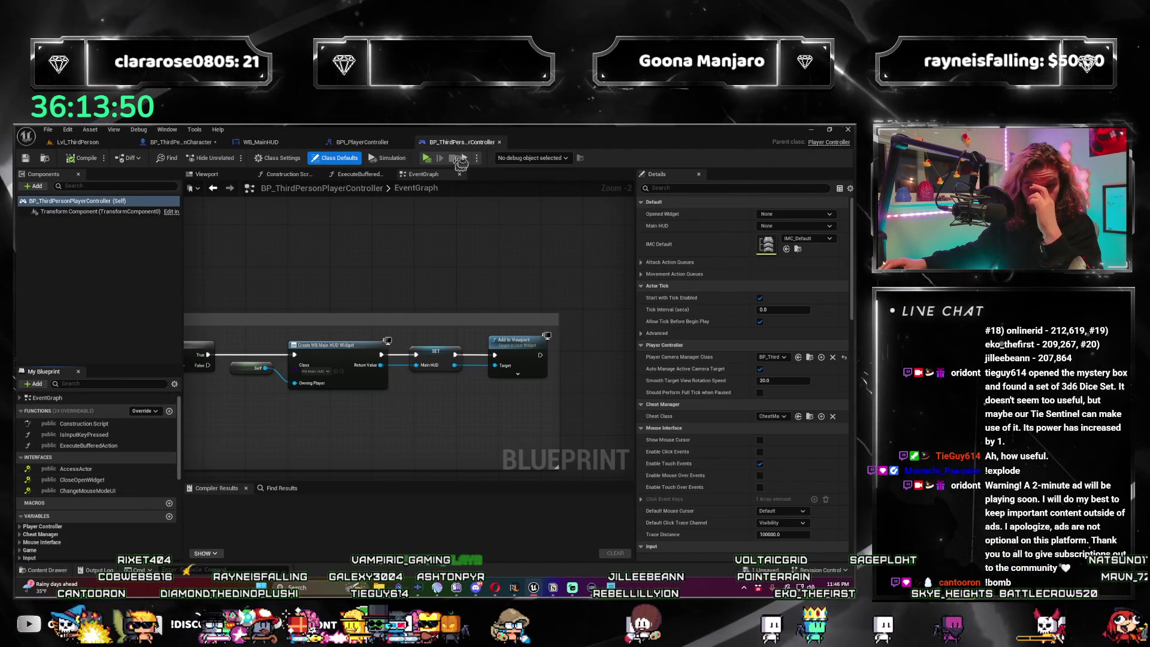
{"action": "left_click", "coordinate": [107, 143]}
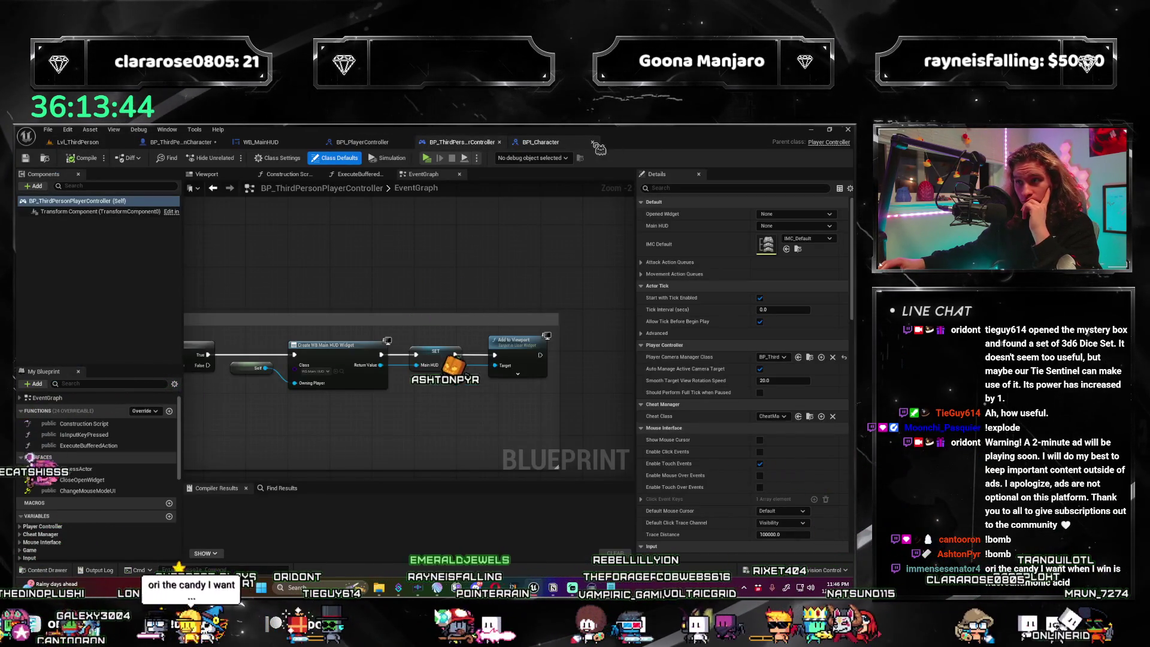
Close BPI_Character, reopen BPI_PlayerController from the Interfaces folder, and compare it with the controller.
{"action": "left_click", "coordinate": [594, 144]}
{"action": "left_click", "coordinate": [88, 146]}
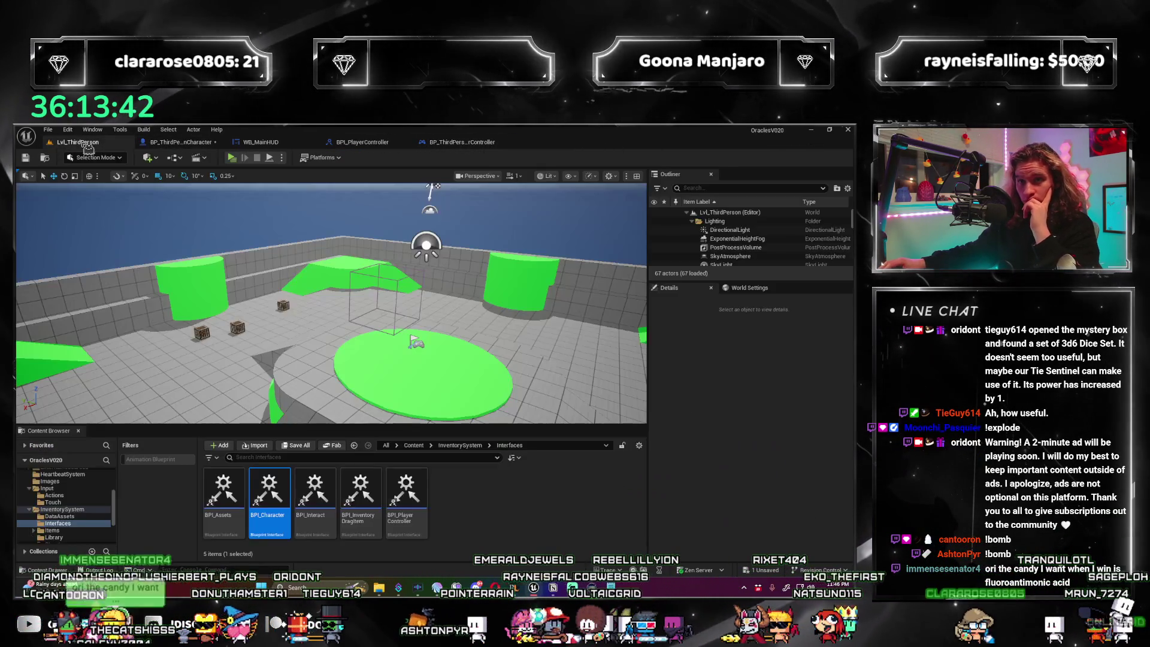
{"action": "double_click", "coordinate": [405, 501]}
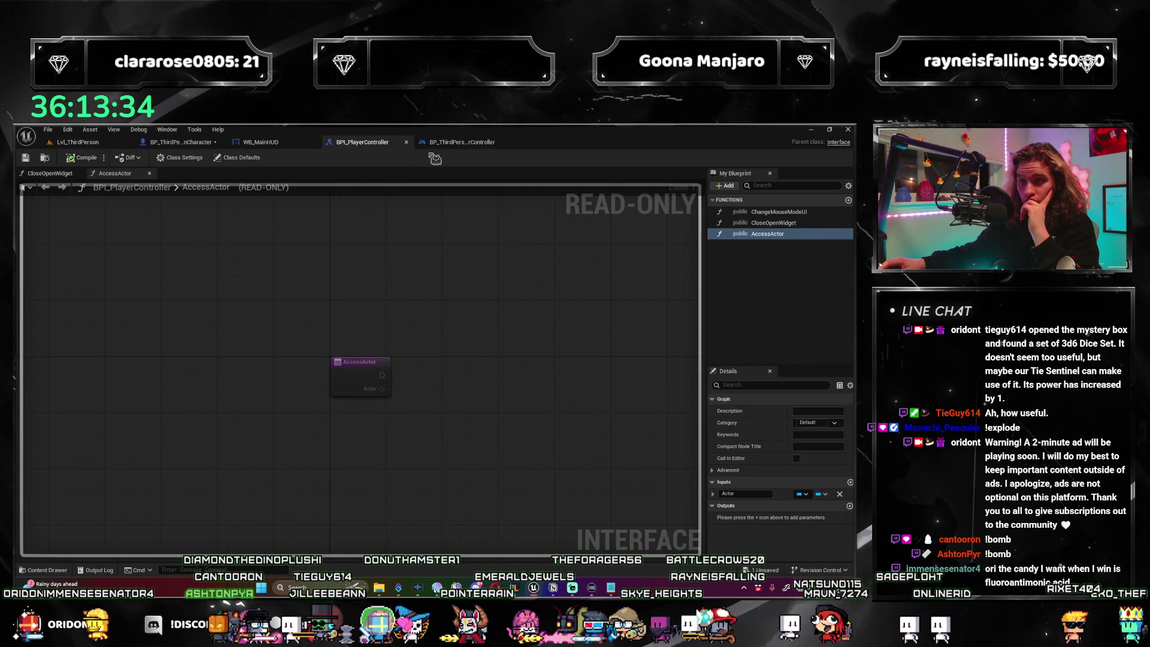
{"action": "left_click", "coordinate": [464, 142]}
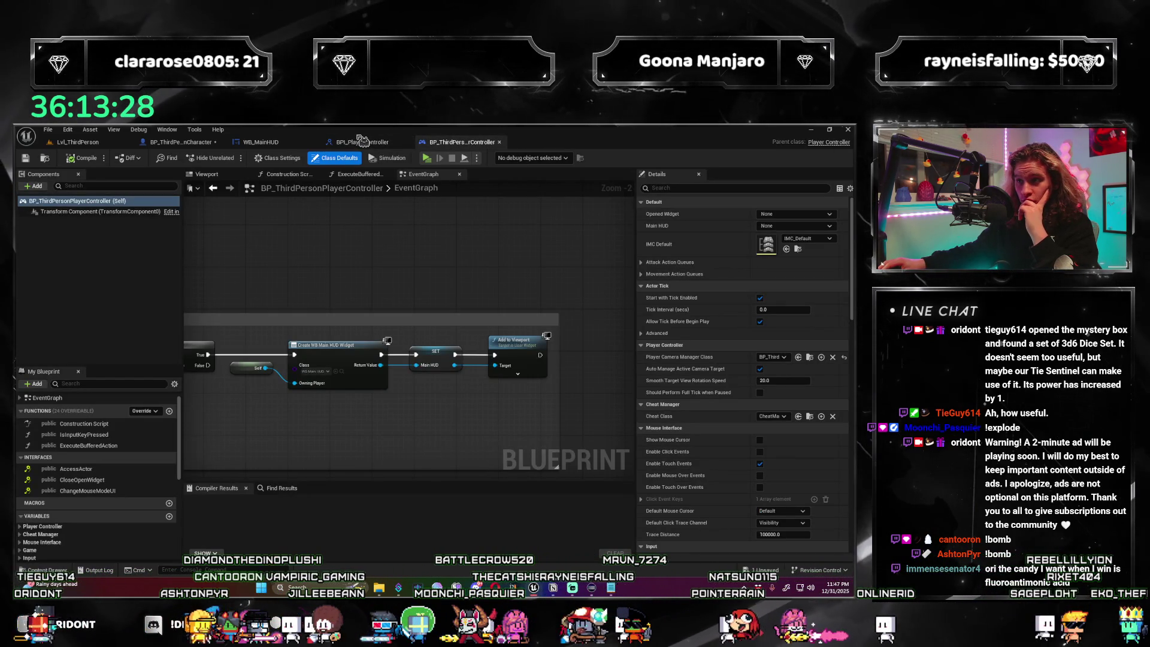
{"action": "left_click", "coordinate": [363, 142]}
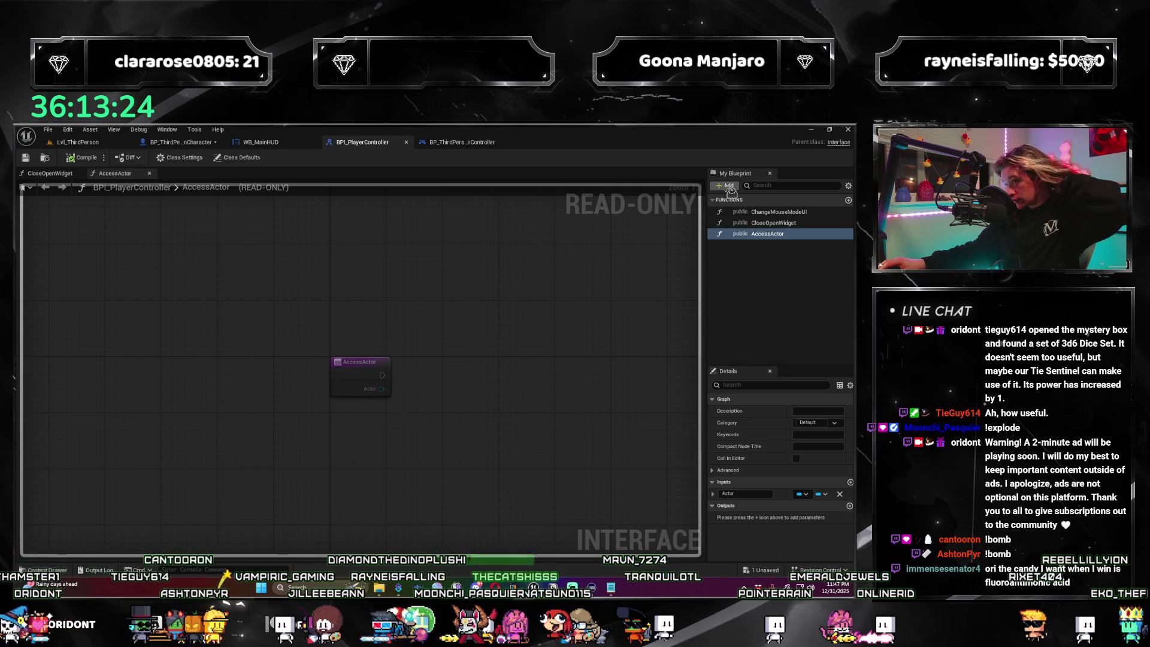
Add a GetPlayerController function with a PlayerController input of player controller reference type, and save.
{"action": "left_click", "coordinate": [744, 222]}
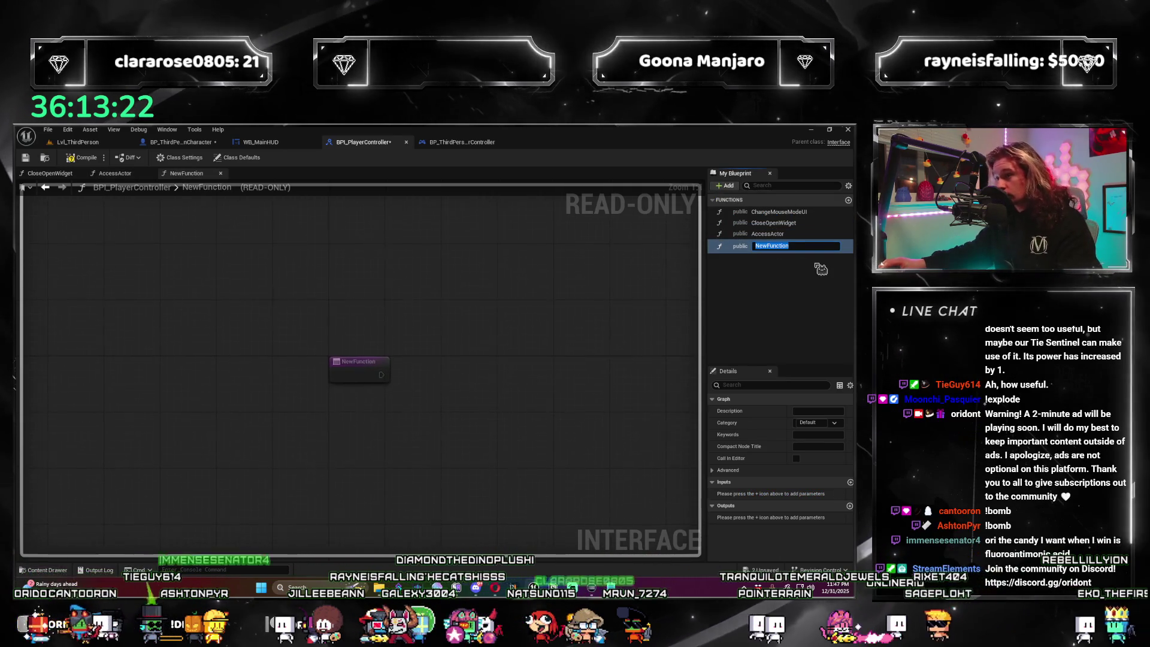
{"action": "type", "text": "GetPlay"}
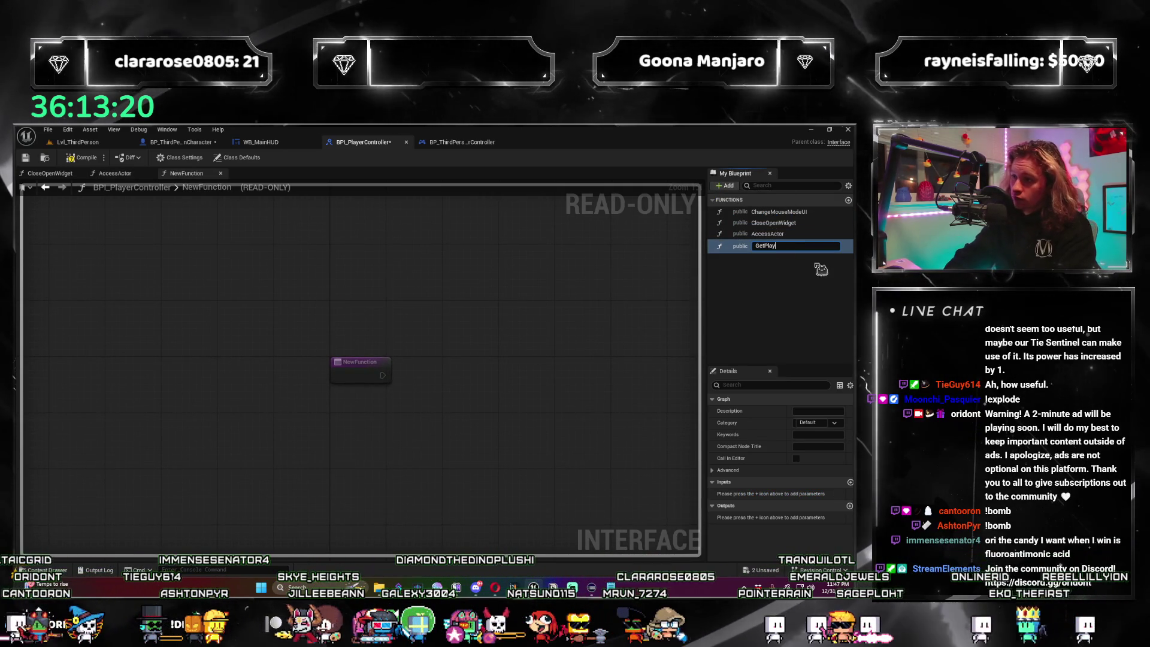
{"action": "type", "text": "erController"}
{"action": "key", "text": "Return"}
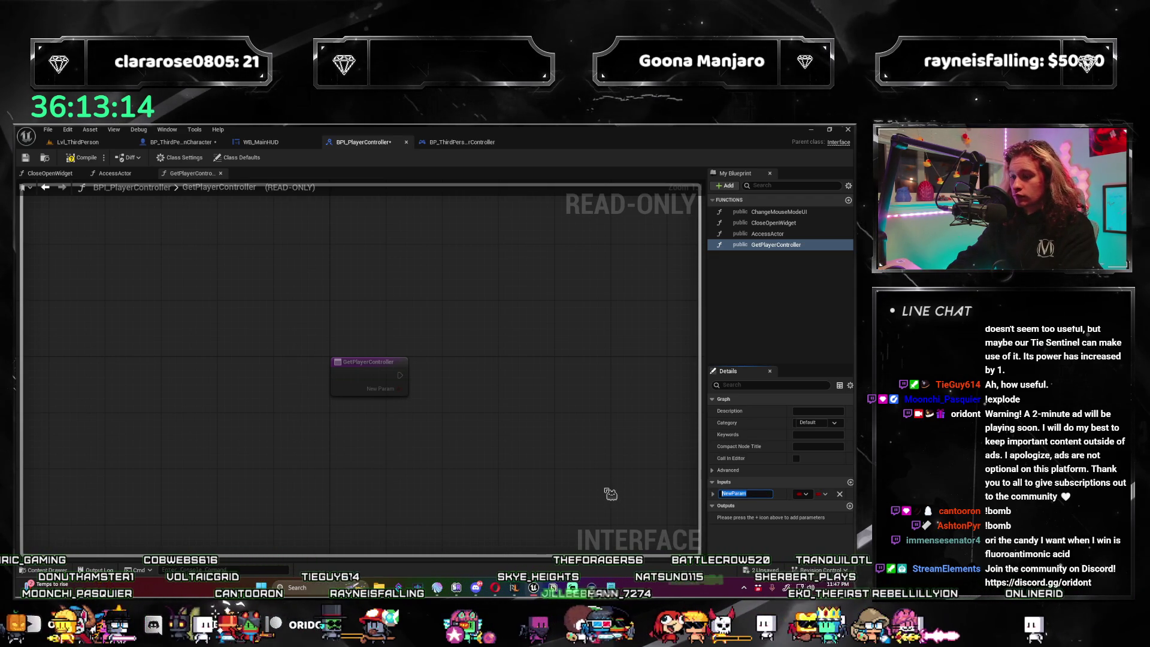
{"action": "type", "text": "PlayerControler"}
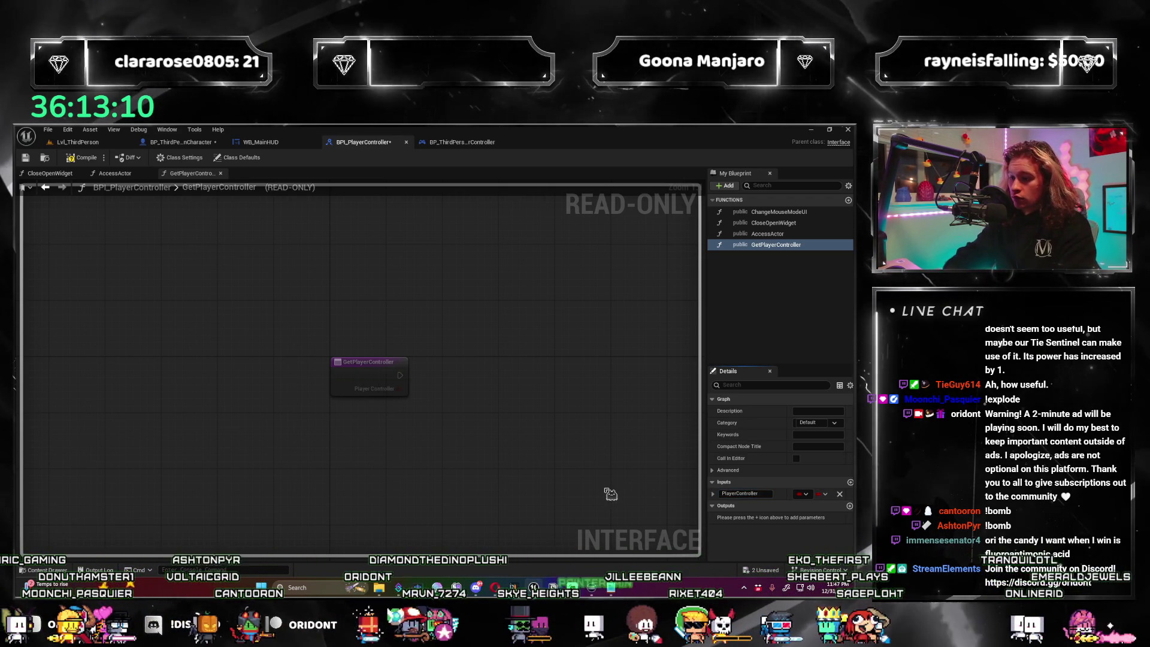
{"action": "left_click", "coordinate": [806, 494]}
{"action": "type", "text": "bp_thirdPerson"}
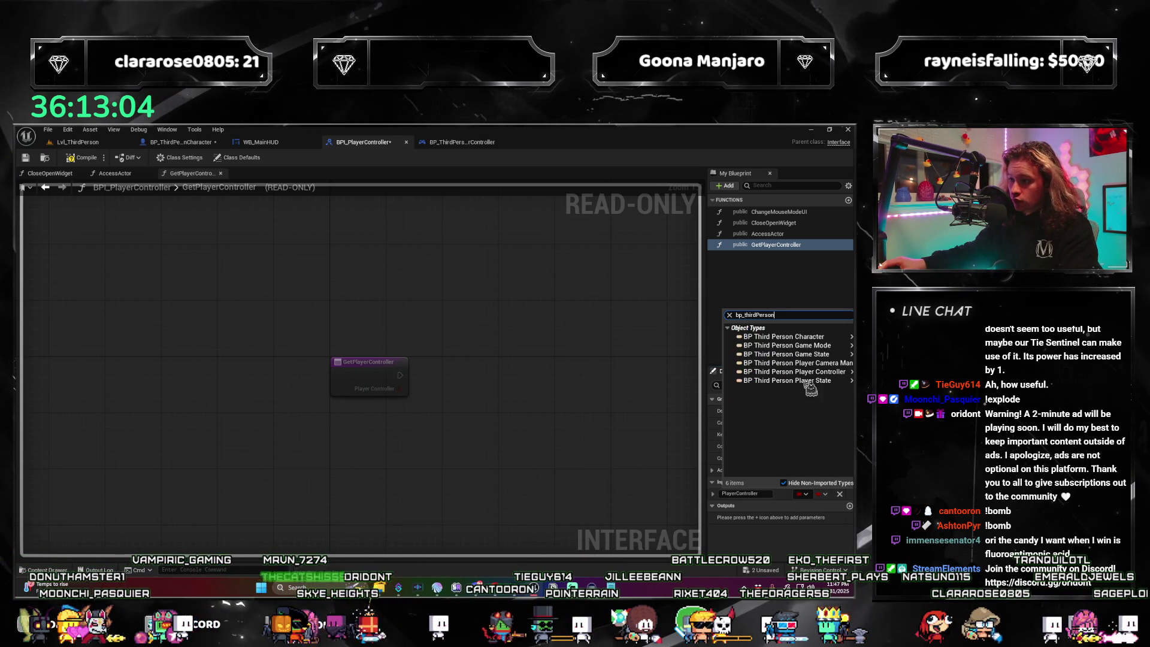
{"action": "left_click", "coordinate": [694, 373]}
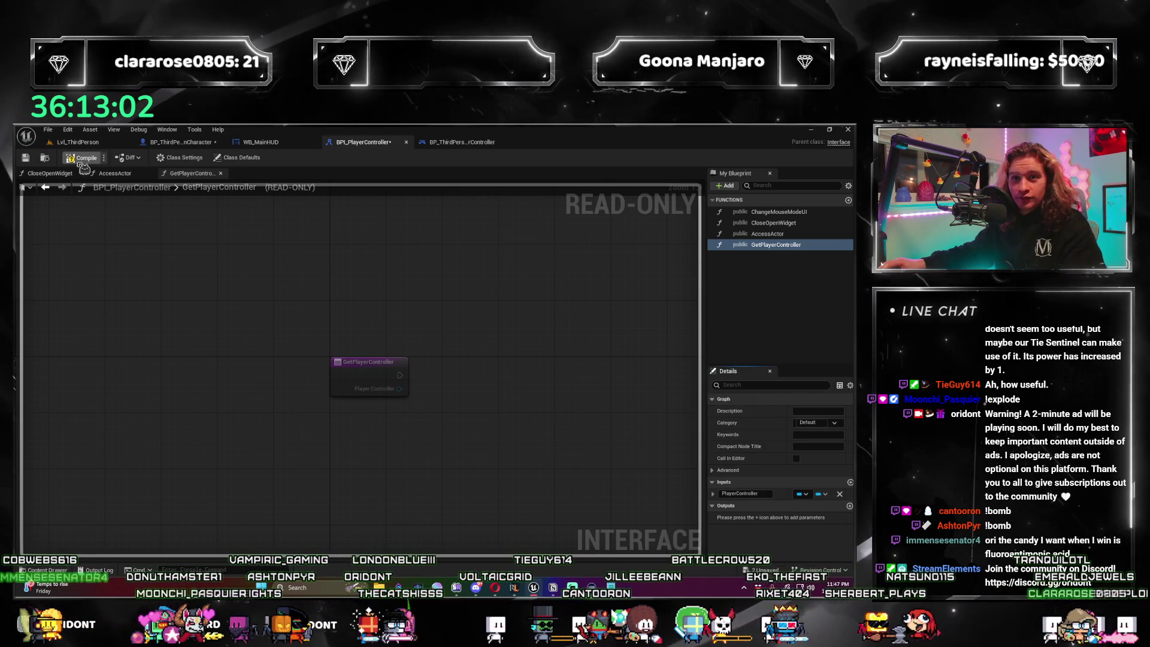
{"action": "key", "text": "ctrl+s"}
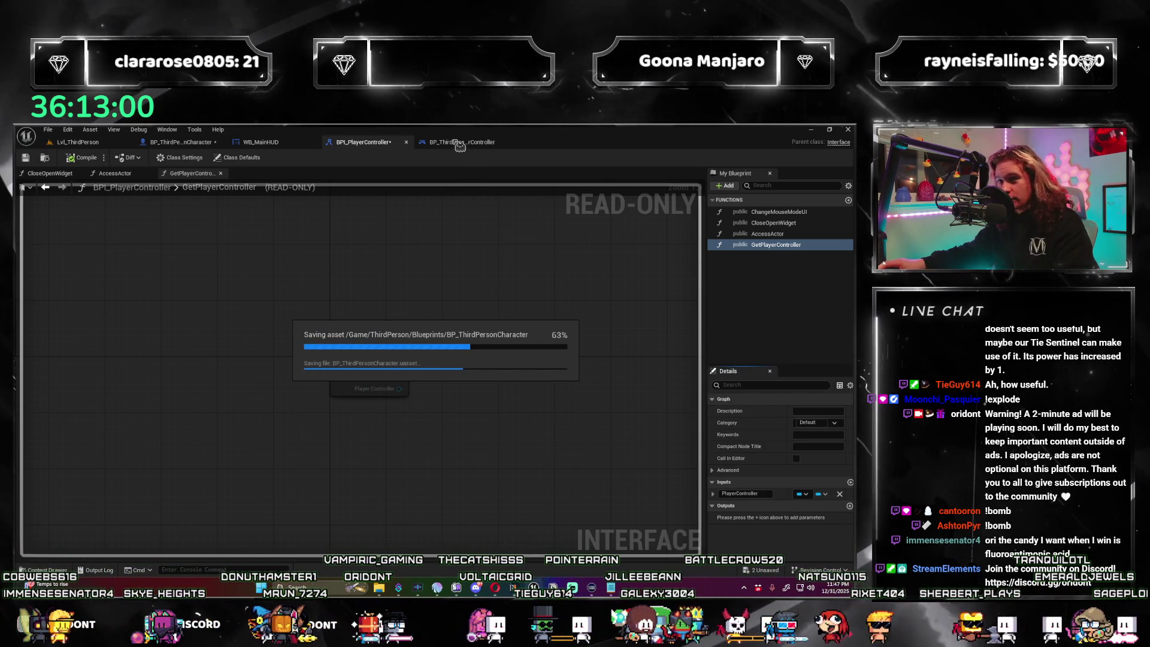
{"action": "left_click", "coordinate": [459, 143]}
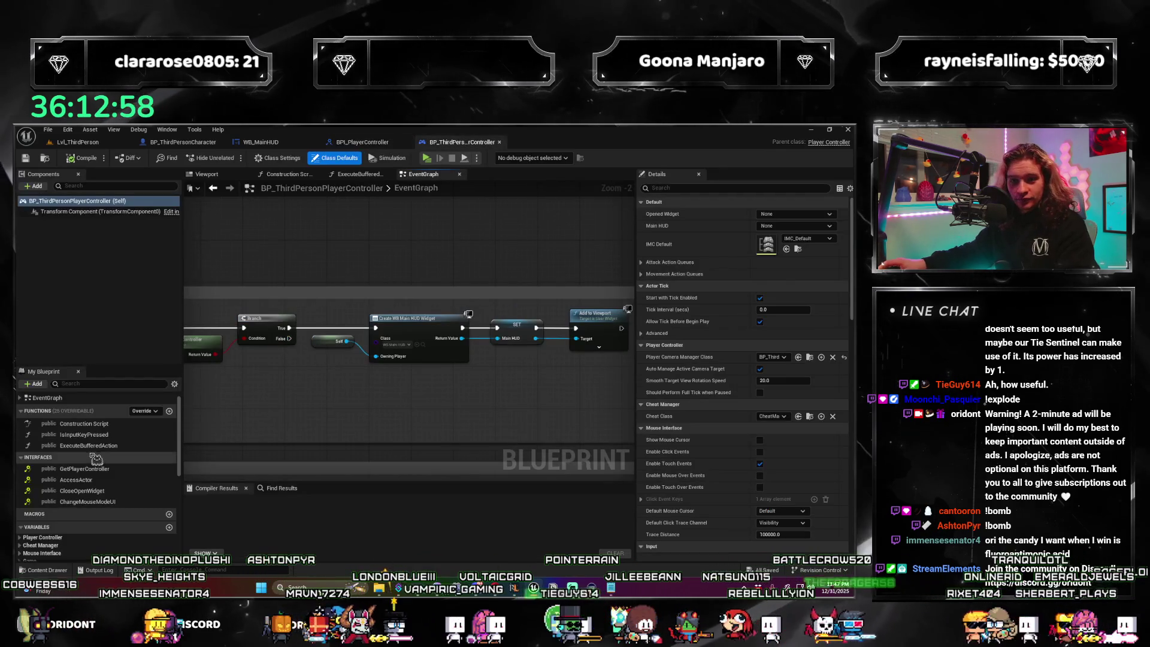
Implement GetPlayerController in the player controller's graph, then return to BPI_PlayerController.
{"action": "double_click", "coordinate": [120, 471]}
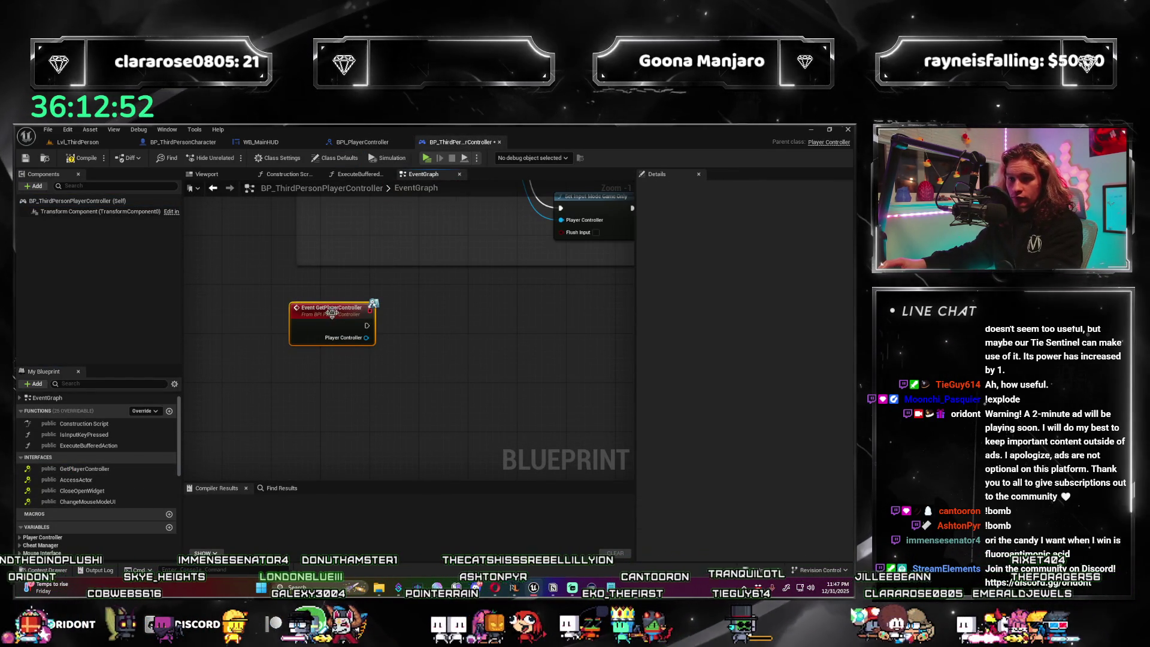
{"action": "left_click", "coordinate": [377, 145]}
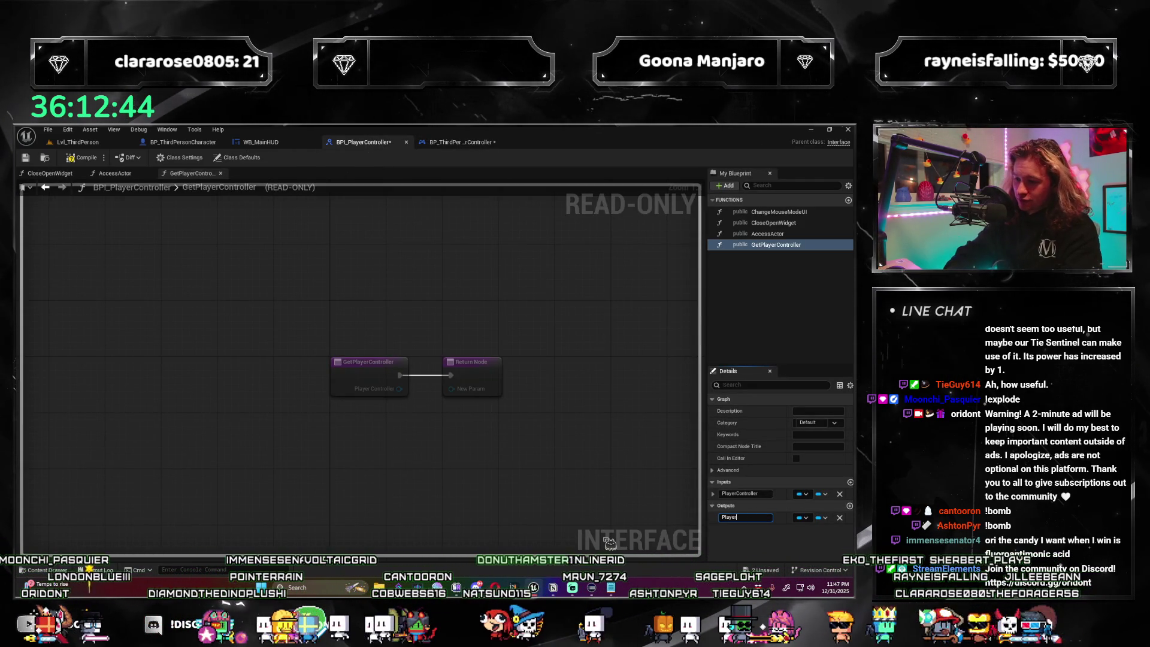
Replace GetPlayerController's input with a PlayerController output of player controller reference type, then save.
{"action": "type", "text": "Controller"}
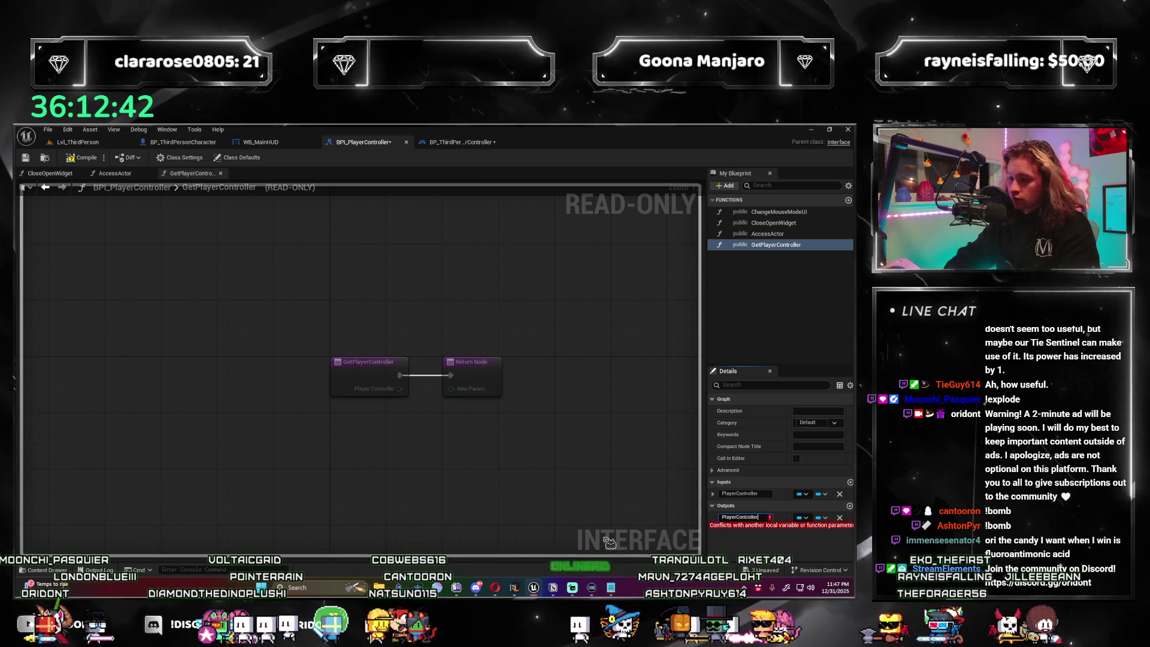
{"action": "left_click", "coordinate": [839, 494]}
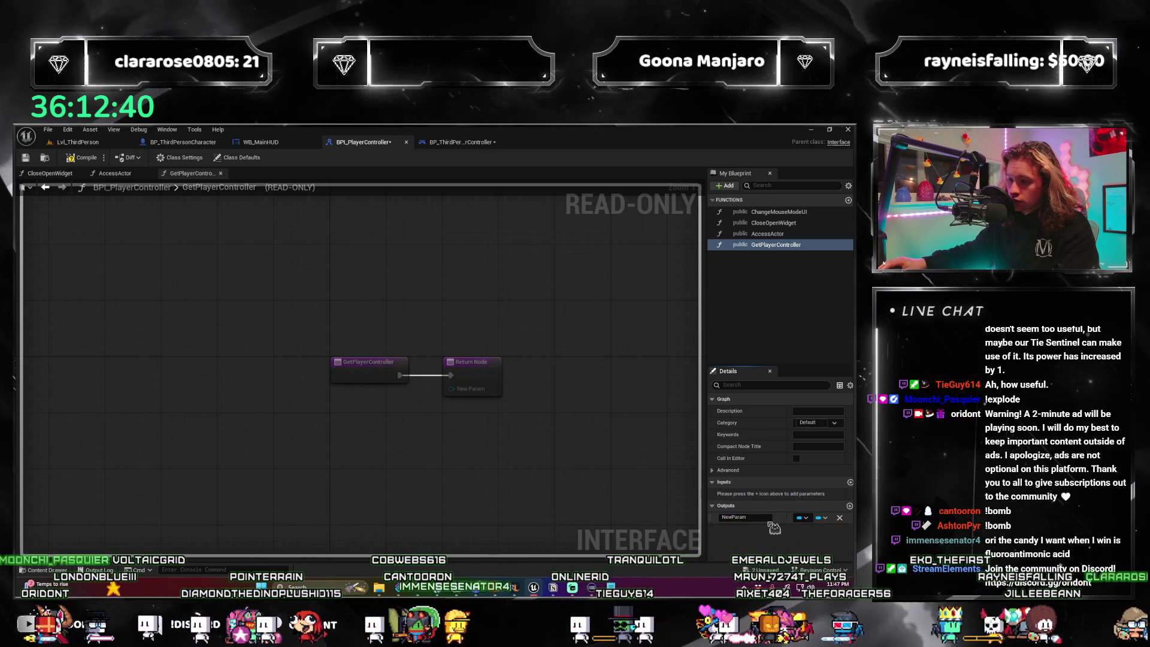
{"action": "left_click", "coordinate": [758, 517]}
{"action": "type", "text": "PlayerController"}
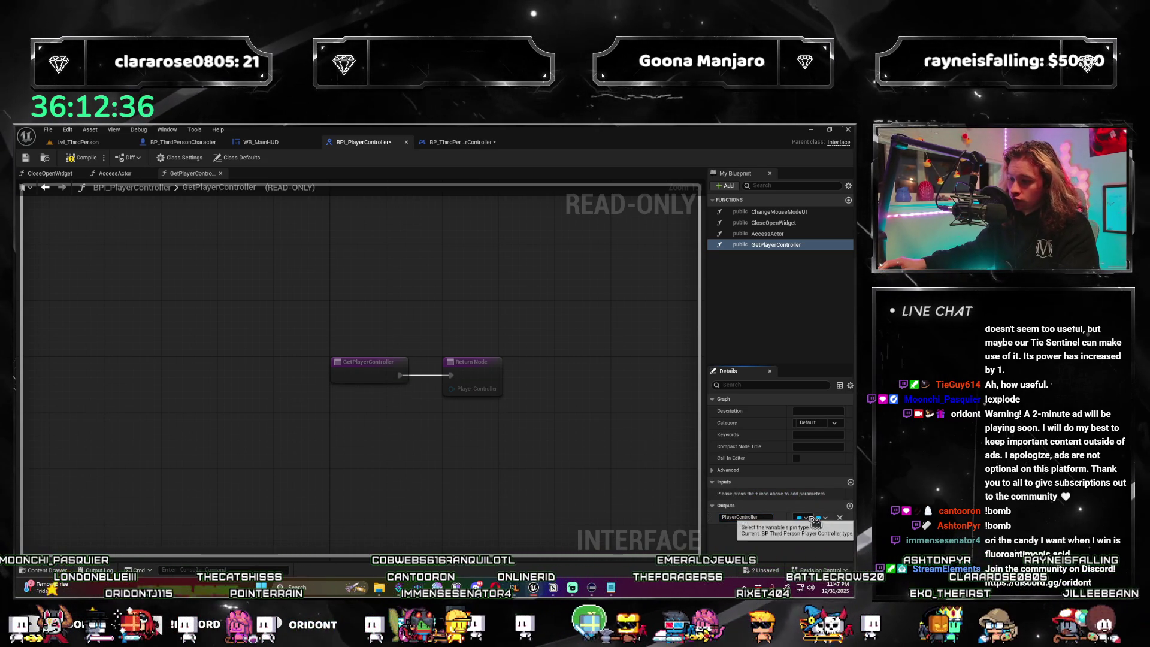
{"action": "left_click", "coordinate": [815, 520]}
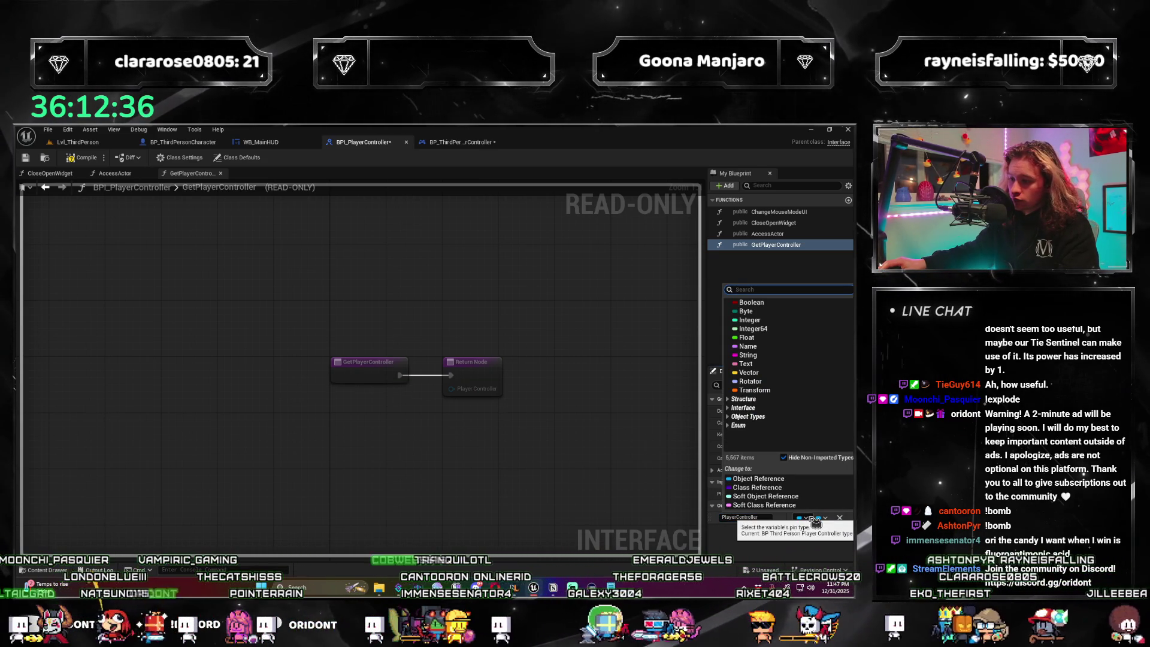
{"action": "left_click", "coordinate": [813, 520]}
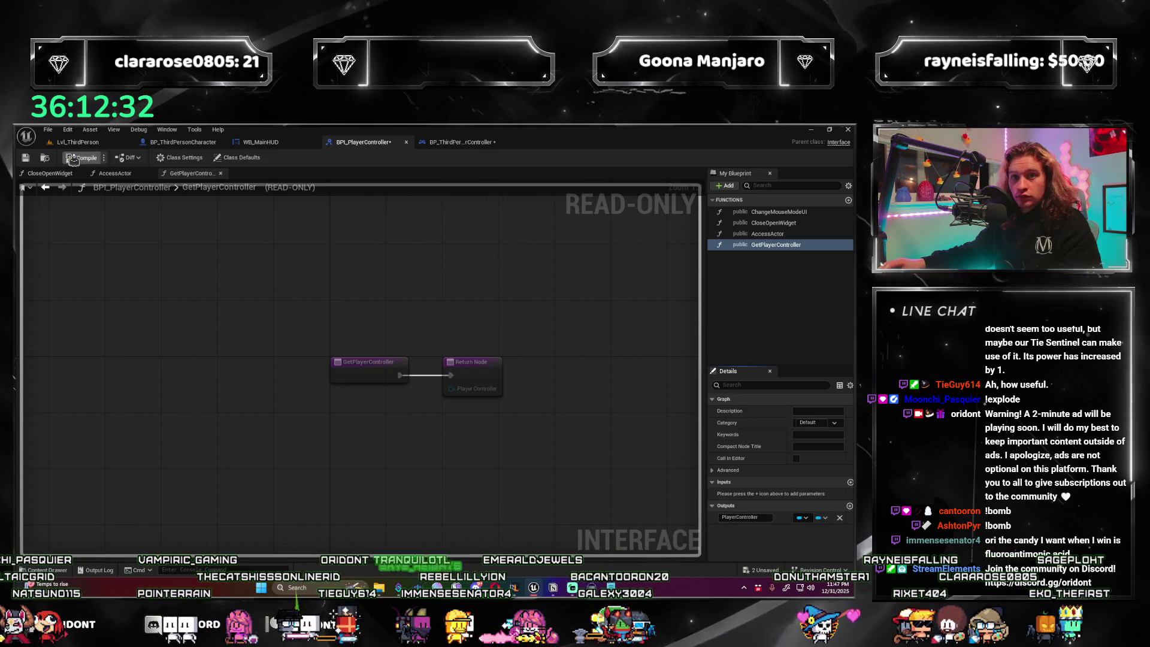
{"action": "key", "text": "ctrl+shift+s"}
{"action": "left_click", "coordinate": [461, 142]}
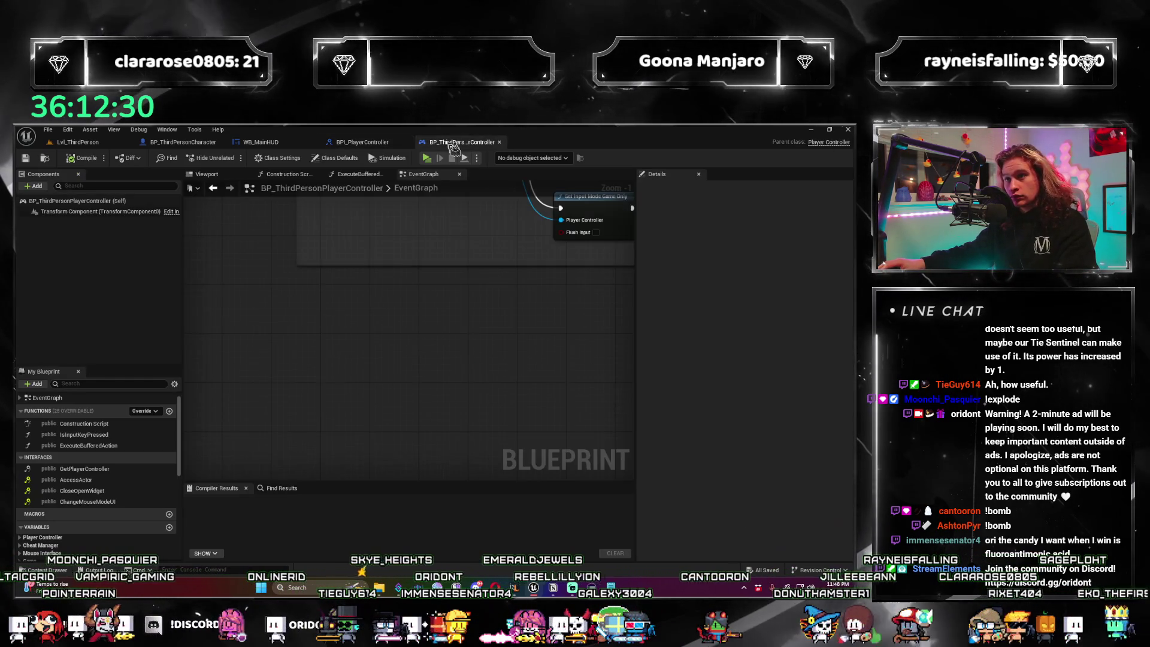
Add a Return Node to GetPlayerController and feed Self into its Player Controller output.
{"action": "left_click_drag", "start_coordinate": [114, 501], "coordinate": [123, 507]}
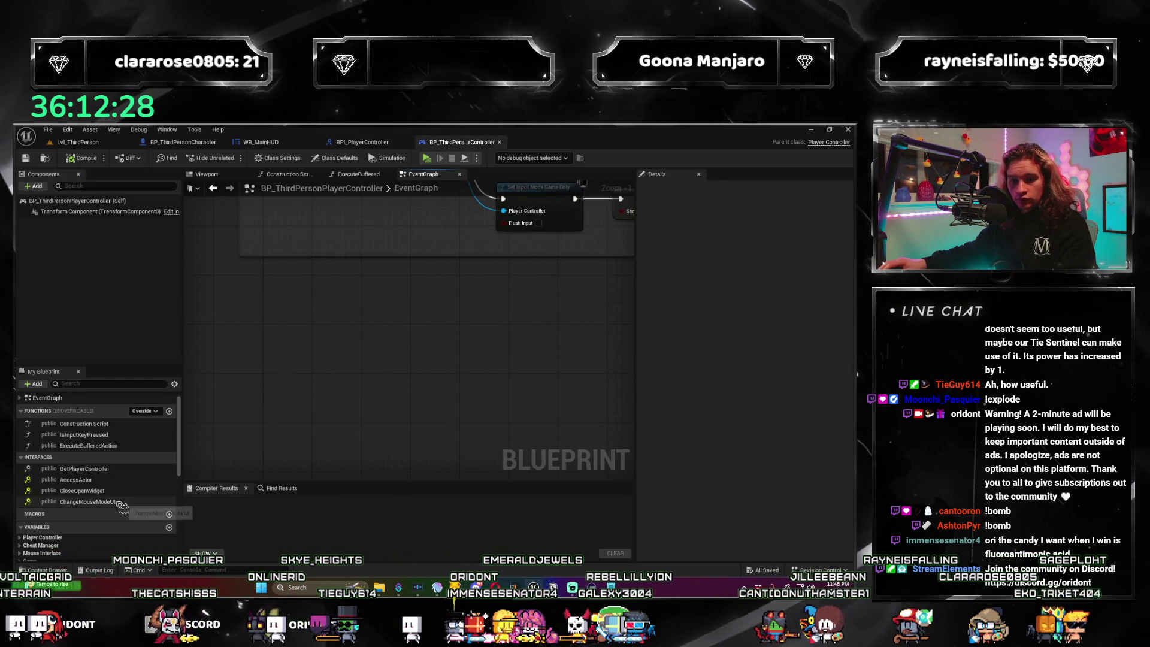
{"action": "double_click", "coordinate": [118, 471]}
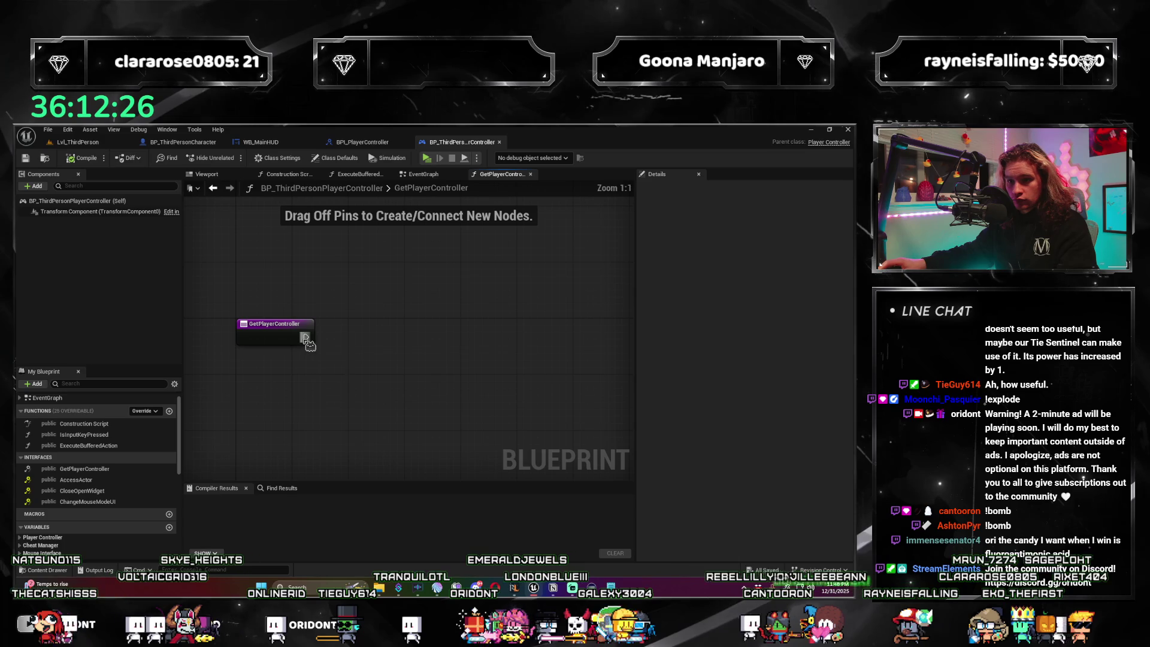
{"action": "mouse_move", "coordinate": [461, 346]}
{"action": "left_mouse_down"}
{"action": "mouse_move", "coordinate": [500, 342]}
{"action": "mouse_move", "coordinate": [347, 363]}
{"action": "mouse_move", "coordinate": [346, 334]}
{"action": "mouse_move", "coordinate": [346, 352]}
{"action": "left_mouse_up"}
{"action": "type", "text": "return"}
{"action": "key", "text": "Return"}
{"action": "type", "text": "self"}
{"action": "key", "text": "Return"}
{"action": "left_click_drag", "start_coordinate": [418, 339], "coordinate": [466, 338]}
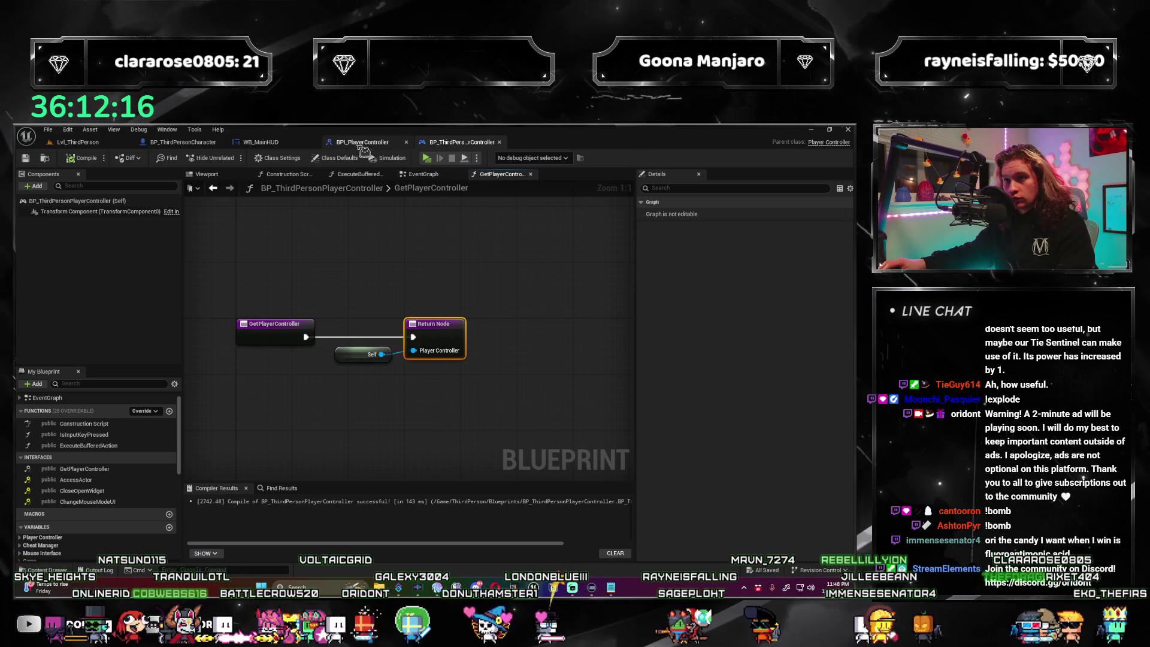
{"action": "left_click", "coordinate": [290, 145]}
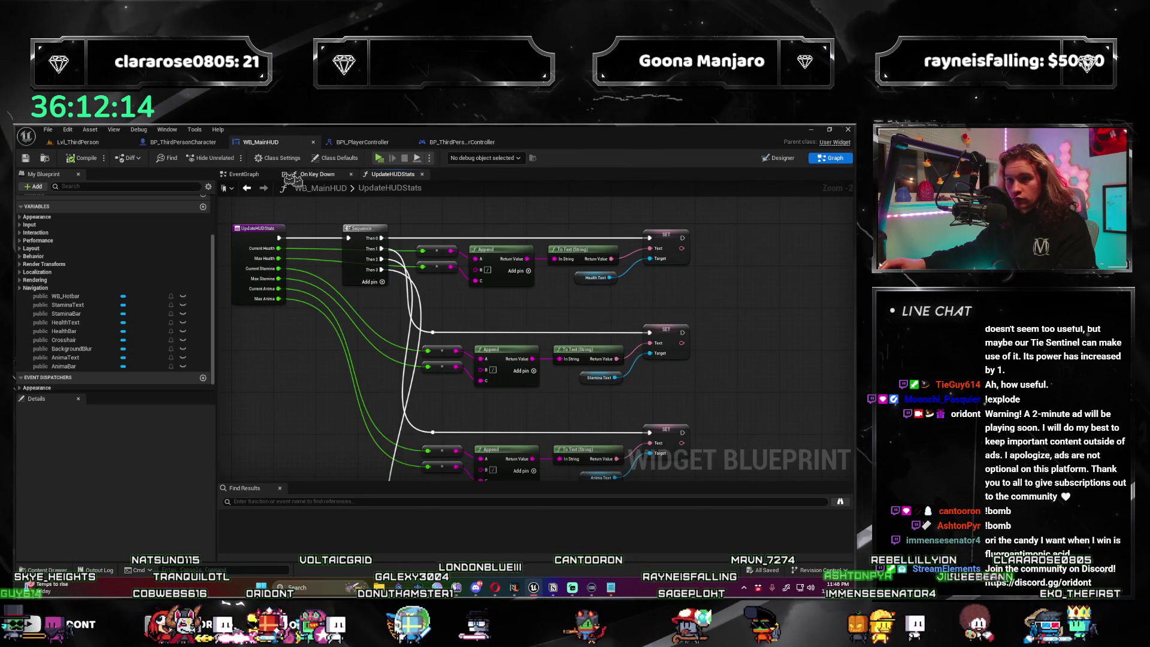
Rearrange RegenerateHealth's Does Object Implement Interface nodes and delete the Get Character Ref node.
{"action": "left_click", "coordinate": [183, 142]}
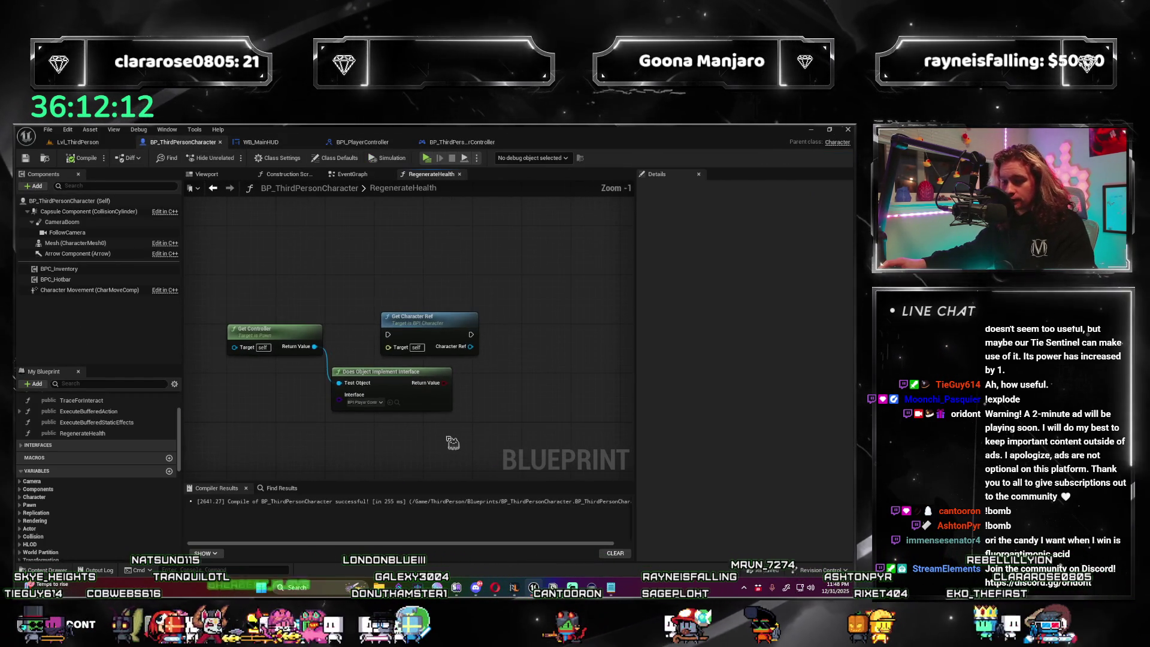
{"action": "left_click_drag", "start_coordinate": [419, 316], "coordinate": [419, 323]}
{"action": "left_click_drag", "start_coordinate": [401, 383], "coordinate": [401, 394]}
{"action": "mouse_move", "coordinate": [423, 328]}
{"action": "left_mouse_down"}
{"action": "mouse_move", "coordinate": [423, 340]}
{"action": "mouse_move", "coordinate": [418, 296]}
{"action": "left_mouse_up"}
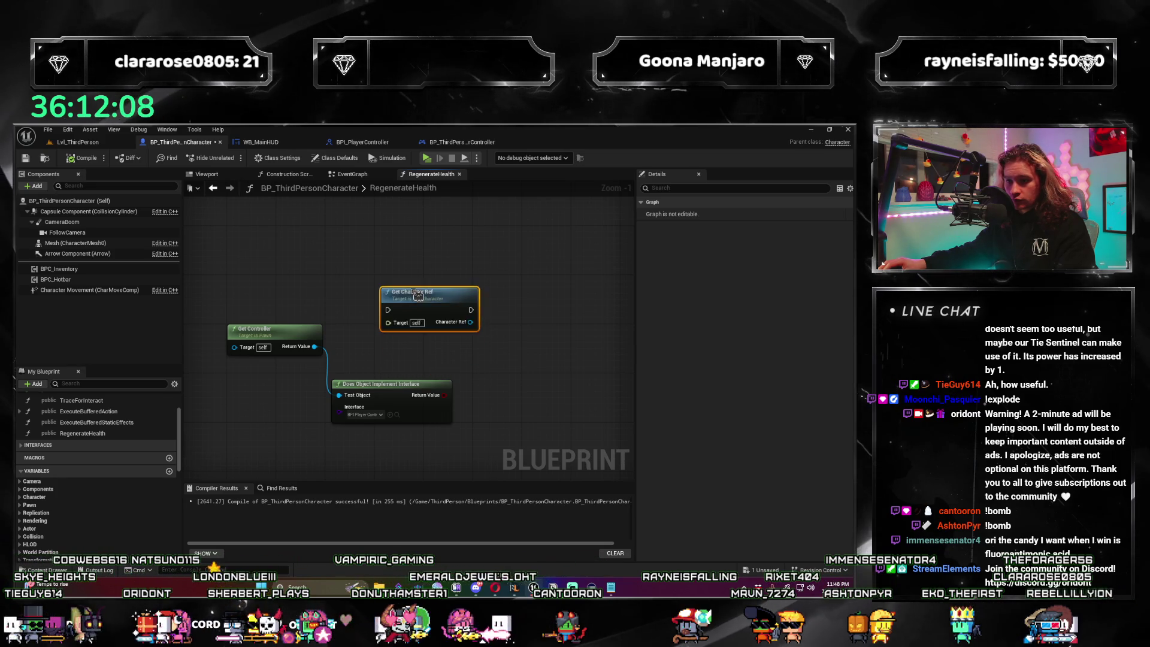
{"action": "left_click", "coordinate": [378, 414]}
{"action": "left_click", "coordinate": [453, 471]}
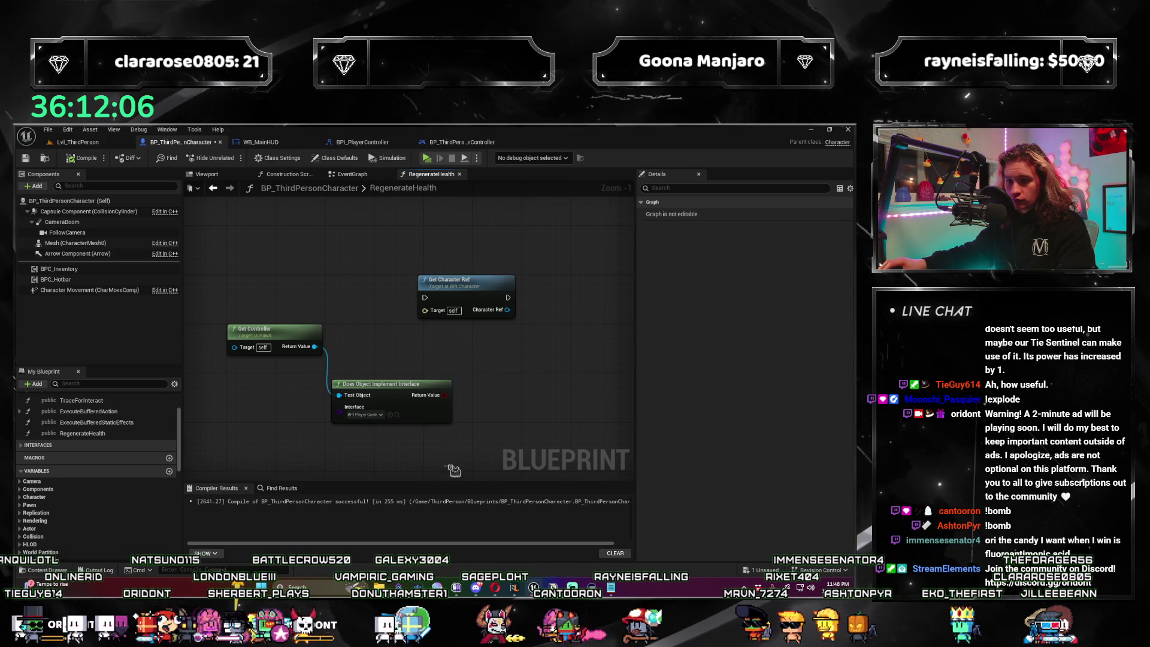
{"action": "left_click_drag", "start_coordinate": [505, 311], "coordinate": [489, 326]}
{"action": "key", "text": "Escape"}
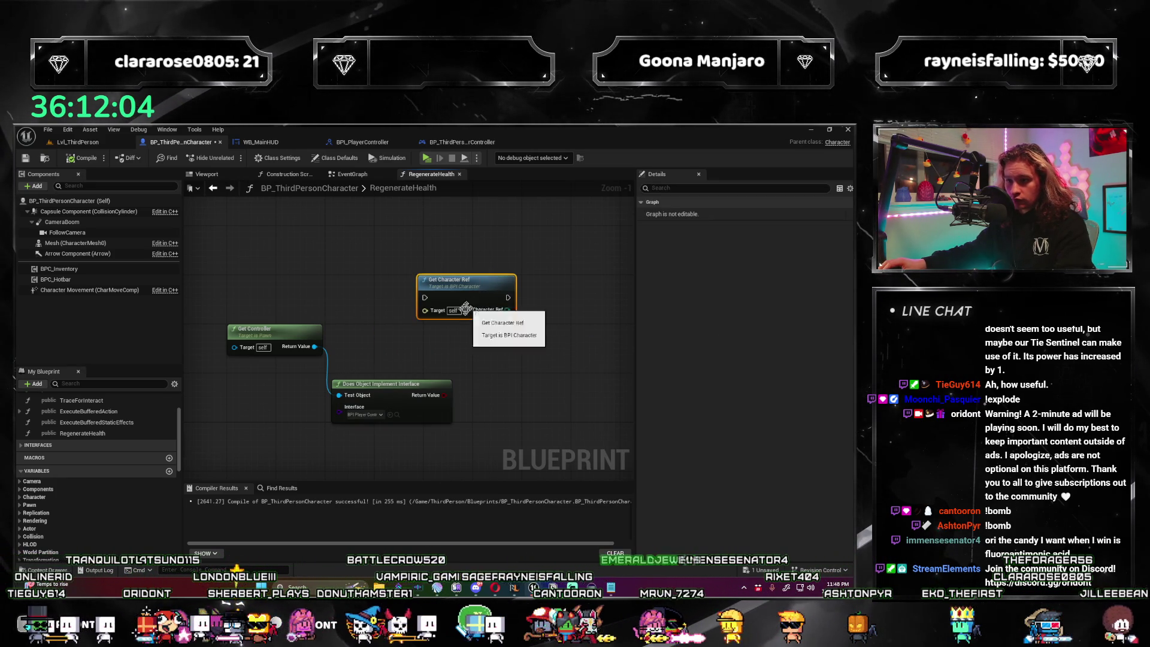
{"action": "key", "text": "Delete"}
Add a Get Player Controller node and pull a Get Main HUD reference off it.
{"action": "right_click", "coordinate": [541, 307]}
{"action": "type", "text": "get player con"}
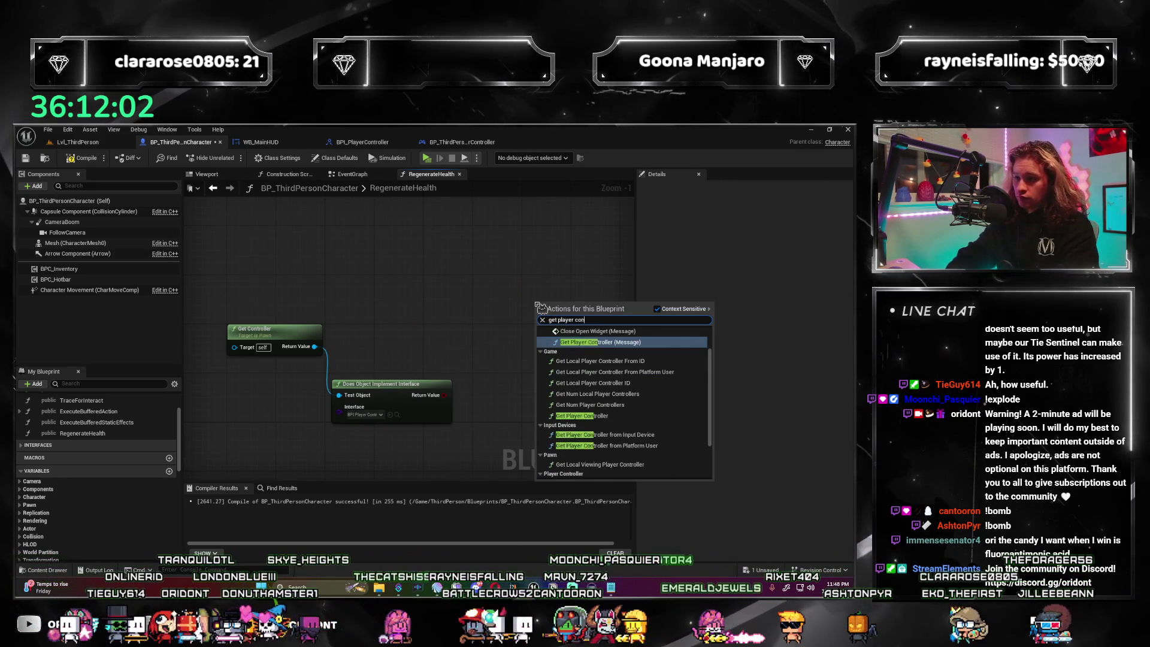
{"action": "type", "text": "tr"}
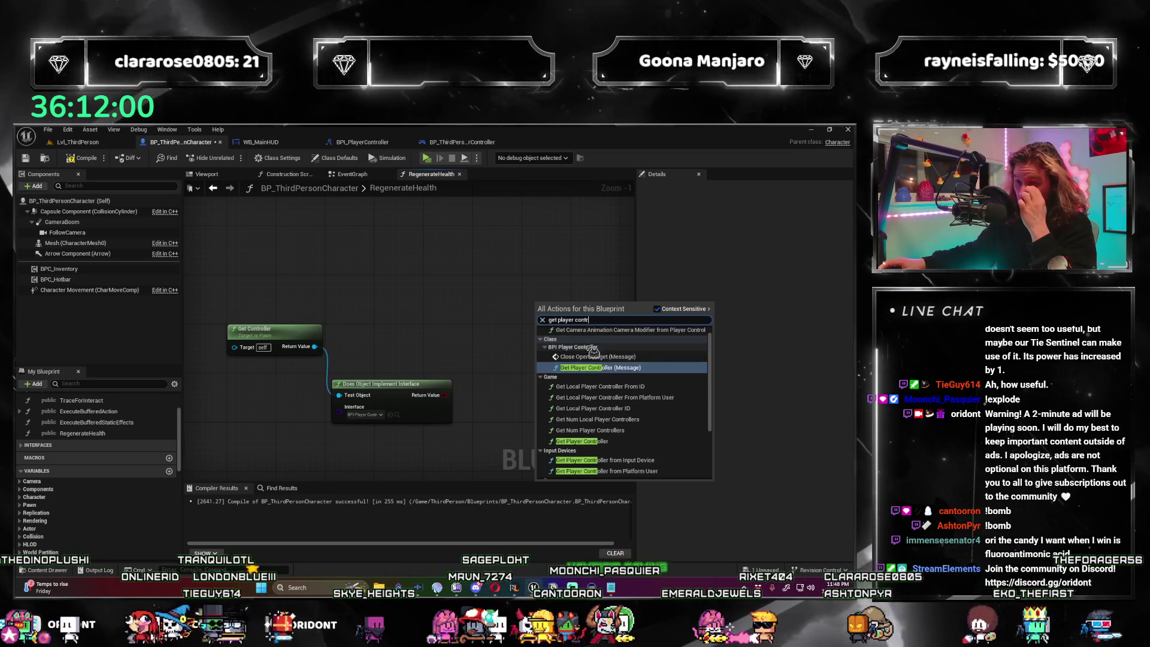
{"action": "left_click", "coordinate": [599, 367]}
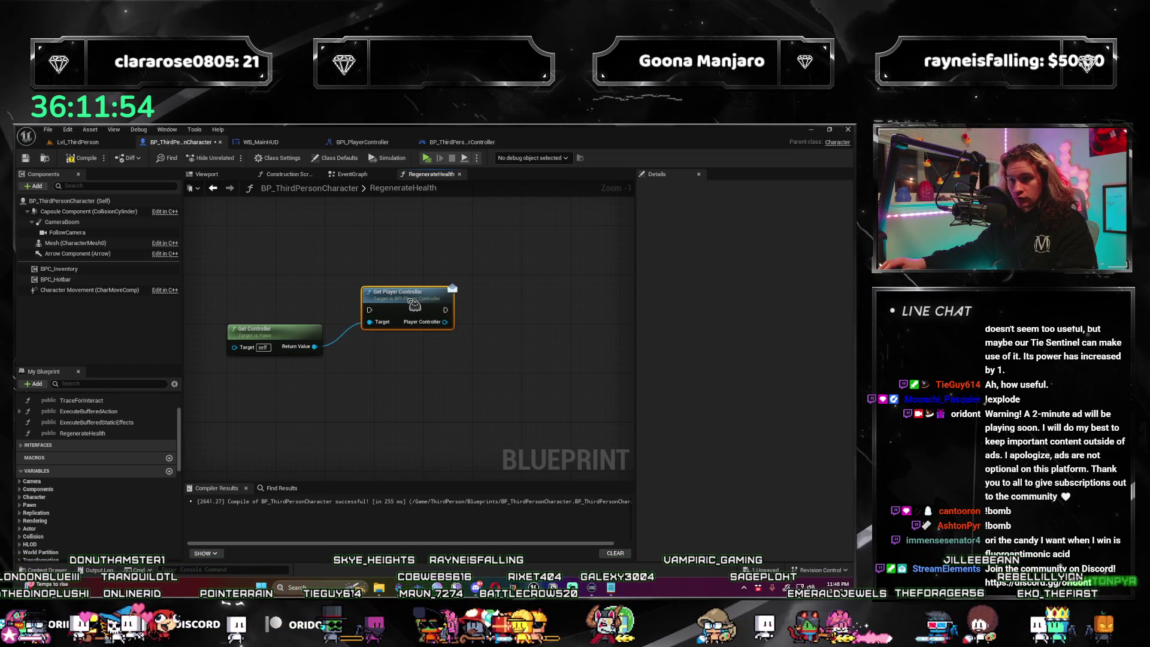
{"action": "left_click_drag", "start_coordinate": [453, 324], "coordinate": [488, 345]}
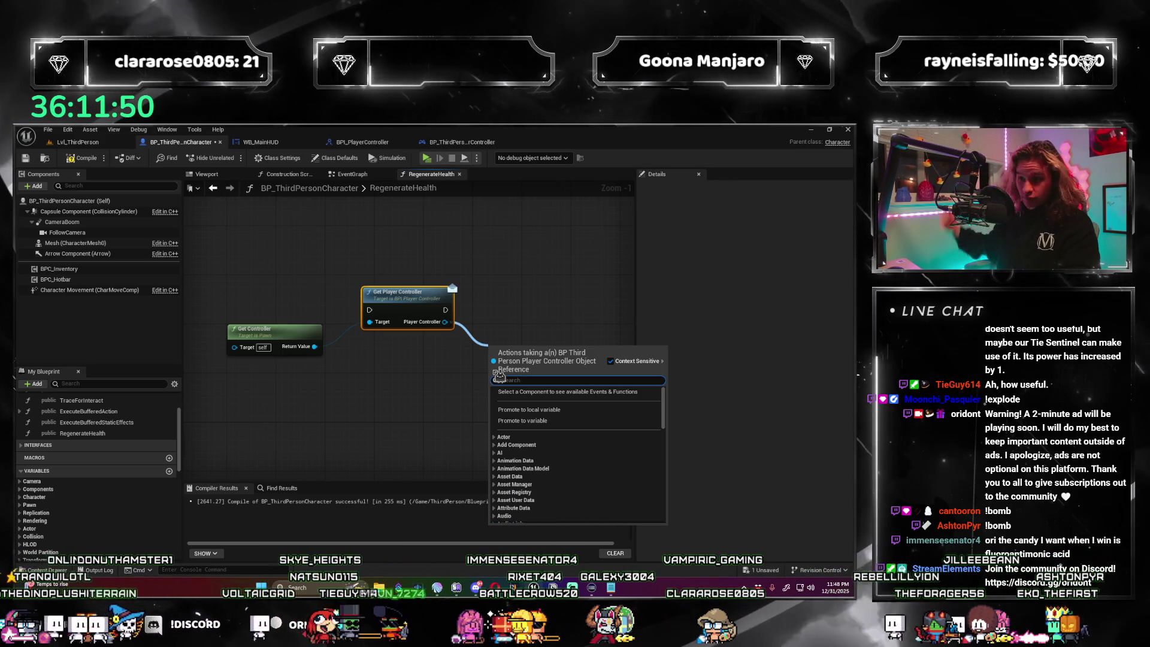
{"action": "type", "text": "get hud"}
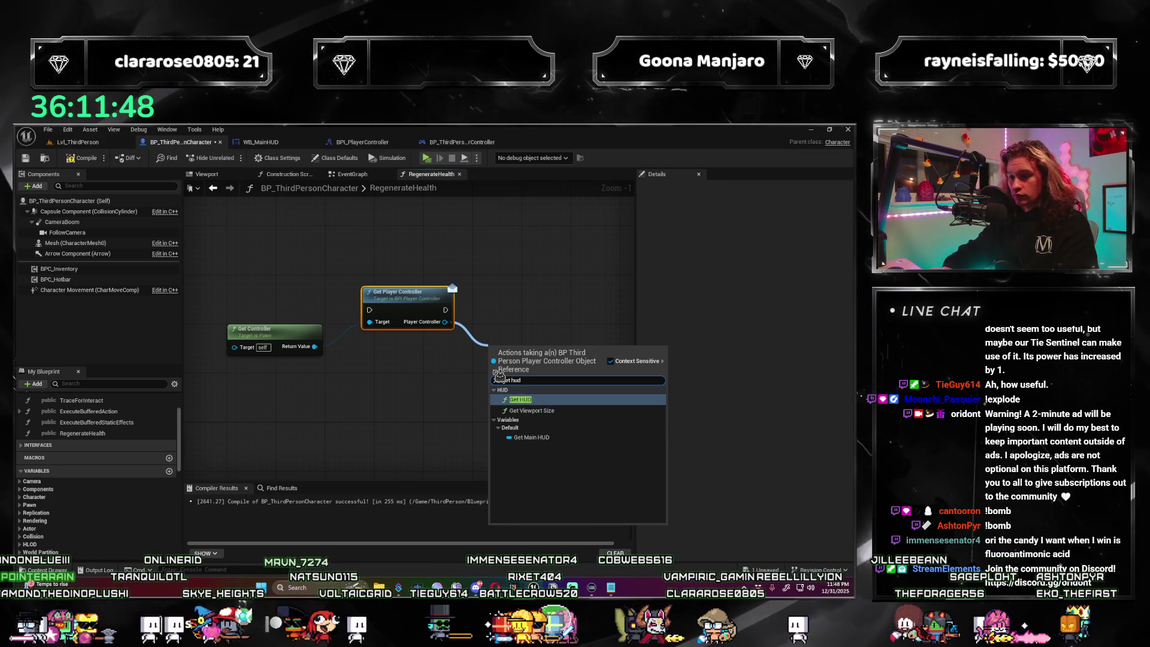
{"action": "key", "text": "Return"}
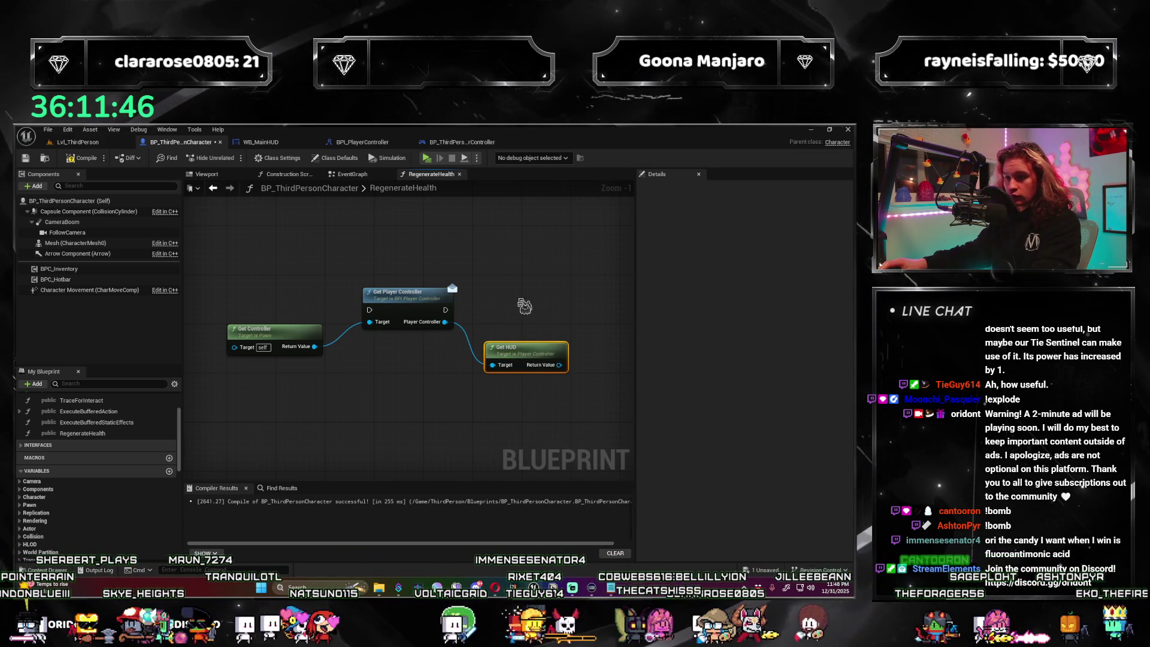
{"action": "key", "text": "Delete"}
{"action": "left_click_drag", "start_coordinate": [471, 336], "coordinate": [506, 349]}
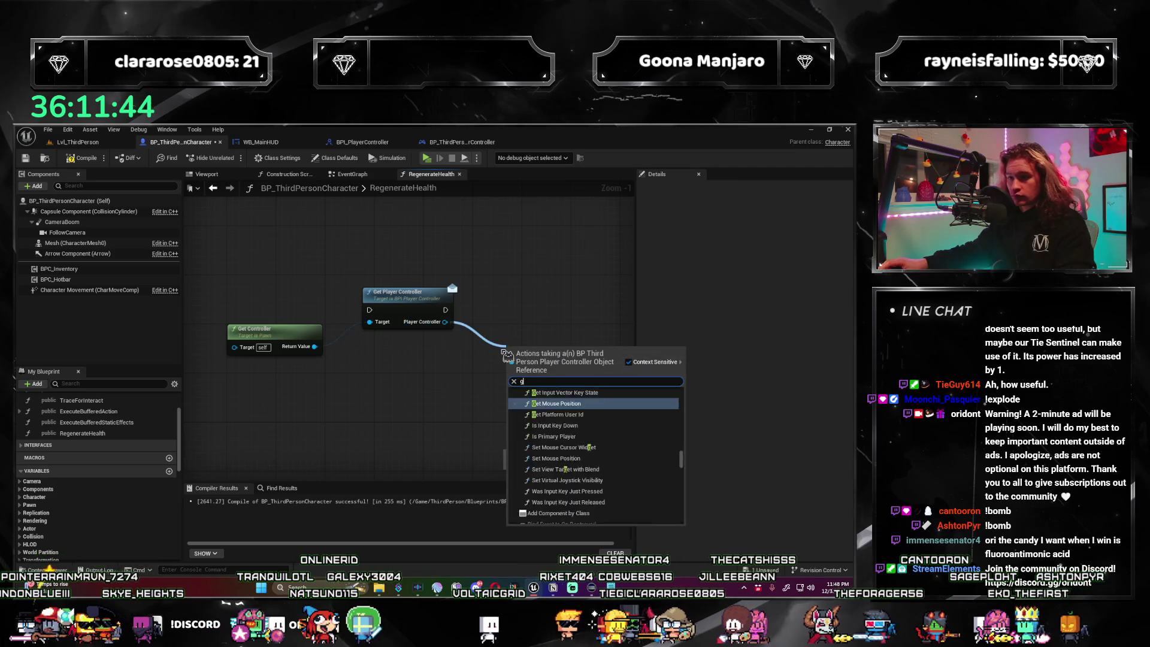
{"action": "type", "text": "get hud"}
{"action": "left_click", "coordinate": [550, 438]}
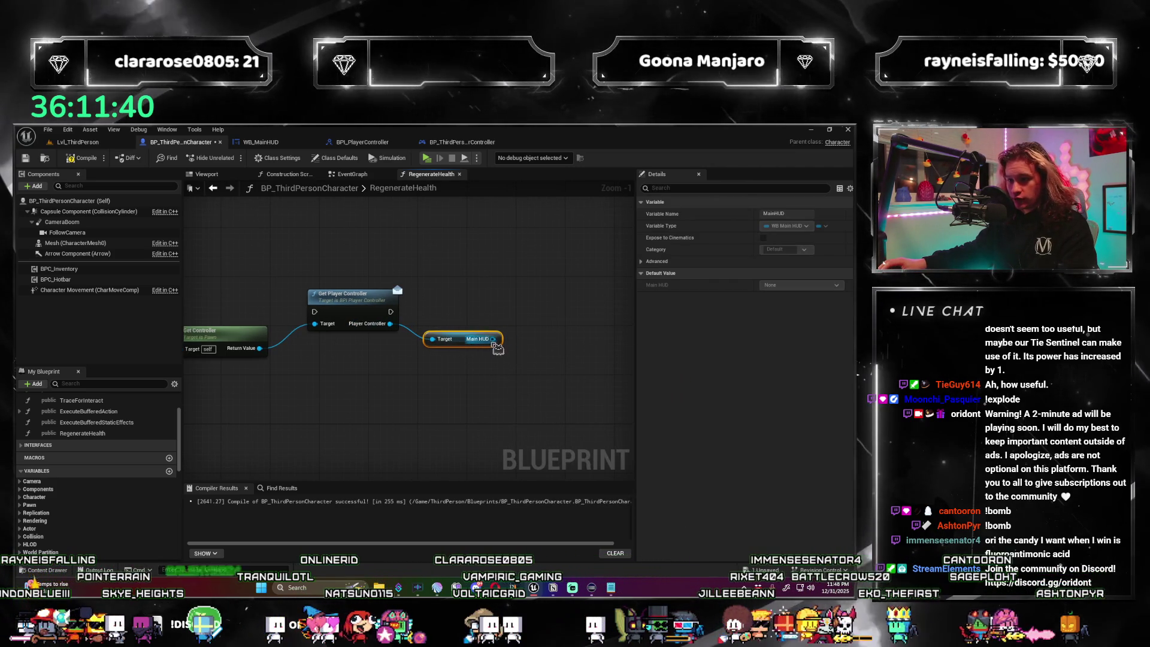
Wire the SET node's execution into Get Player Controller.
{"action": "scroll", "coordinate": [504, 361], "scroll_direction": "down", "scroll_amount": 2}
{"action": "mouse_move", "coordinate": [505, 362]}
{"action": "left_mouse_down"}
{"action": "mouse_move", "coordinate": [503, 345]}
{"action": "mouse_move", "coordinate": [478, 328]}
{"action": "left_mouse_up"}
{"action": "left_click_drag", "start_coordinate": [351, 198], "coordinate": [351, 197]}
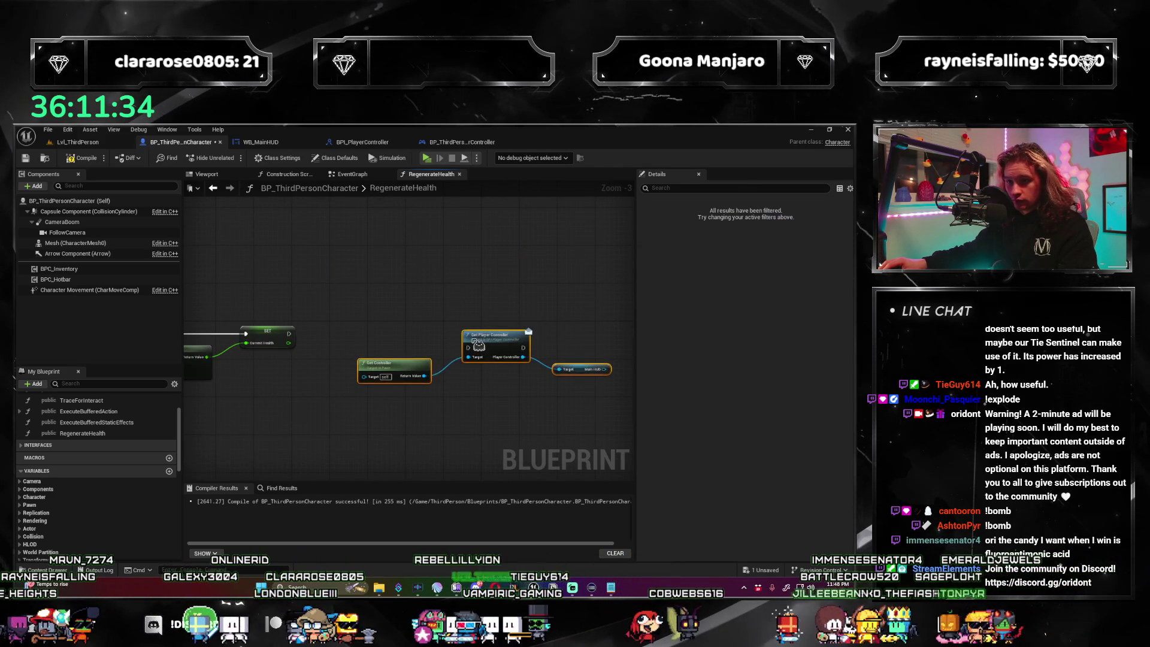
{"action": "mouse_move", "coordinate": [294, 341]}
{"action": "left_mouse_down"}
{"action": "mouse_move", "coordinate": [493, 329]}
{"action": "mouse_move", "coordinate": [423, 338]}
{"action": "left_mouse_up"}
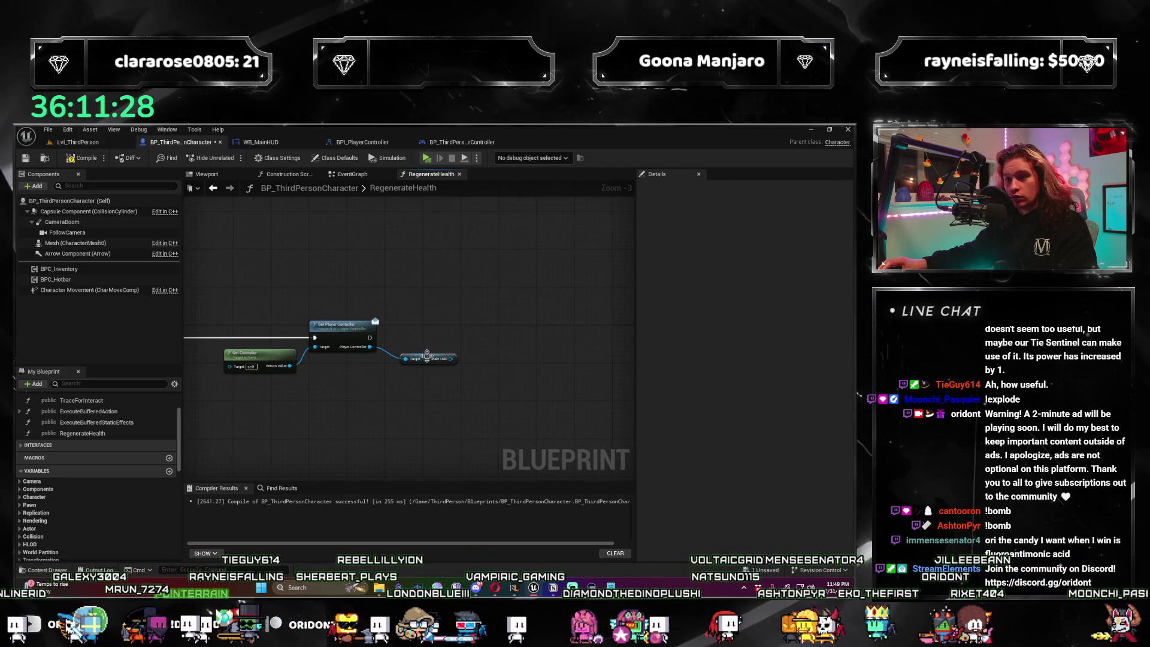
{"action": "left_click_drag", "start_coordinate": [434, 327], "coordinate": [521, 309]}
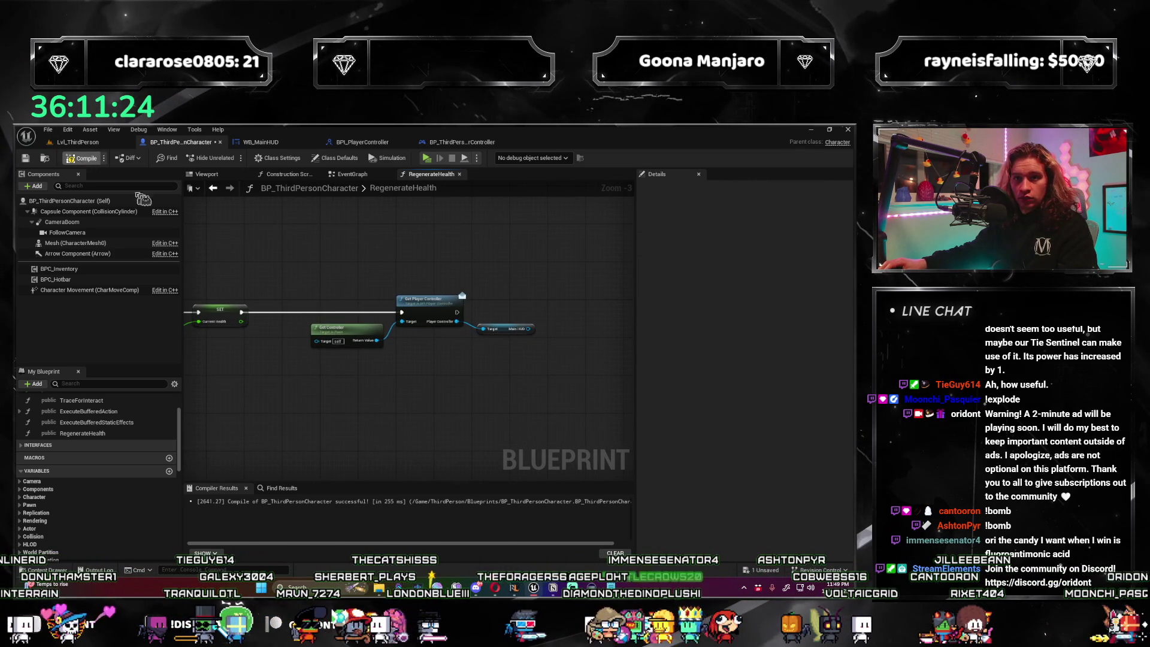
{"action": "mouse_move", "coordinate": [510, 264]}
{"action": "left_mouse_down"}
{"action": "mouse_move", "coordinate": [536, 286]}
{"action": "mouse_move", "coordinate": [509, 318]}
{"action": "mouse_move", "coordinate": [546, 275]}
{"action": "mouse_move", "coordinate": [545, 293]}
{"action": "mouse_move", "coordinate": [403, 236]}
{"action": "mouse_move", "coordinate": [380, 267]}
{"action": "mouse_move", "coordinate": [341, 282]}
{"action": "mouse_move", "coordinate": [361, 282]}
{"action": "mouse_move", "coordinate": [388, 354]}
{"action": "mouse_move", "coordinate": [452, 340]}
{"action": "mouse_move", "coordinate": [437, 352]}
{"action": "left_mouse_up"}
{"action": "scroll", "coordinate": [509, 318], "scroll_direction": "down", "scroll_amount": 1}
{"action": "scroll", "coordinate": [353, 282], "scroll_direction": "up", "scroll_amount": 3}
Call Update HUDStats on the Main HUD reference after the controller node, and add a MaxHealth getter.
{"action": "left_click", "coordinate": [289, 146]}
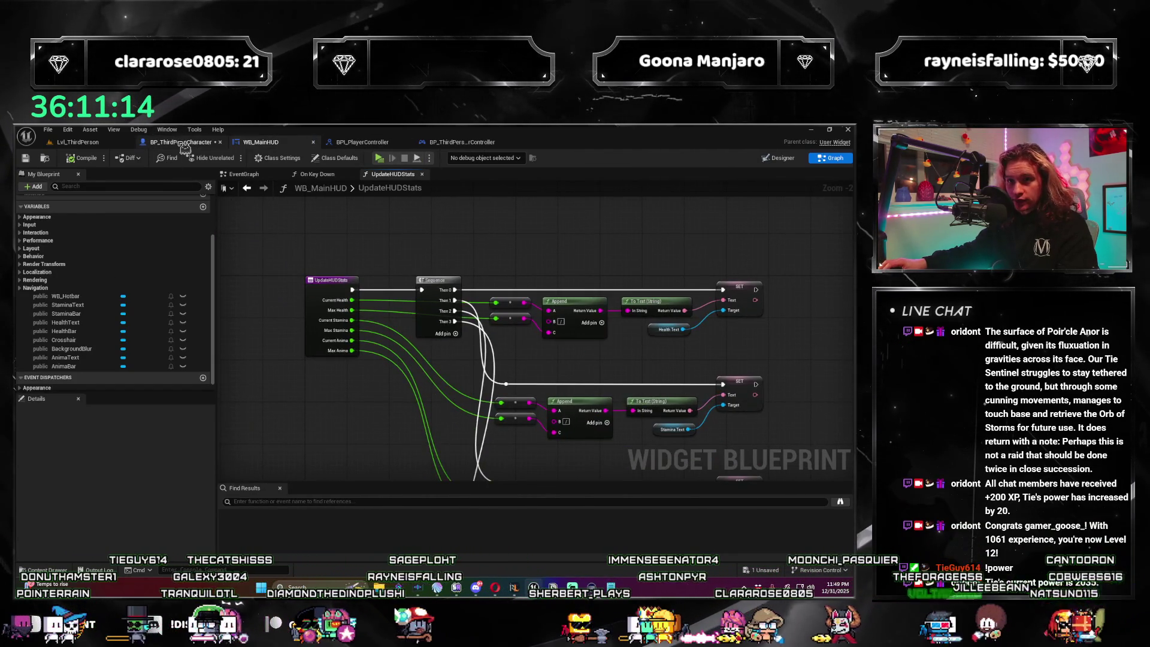
{"action": "left_click", "coordinate": [180, 142]}
{"action": "left_click_drag", "start_coordinate": [348, 350], "coordinate": [417, 328]}
{"action": "type", "text": "update"}
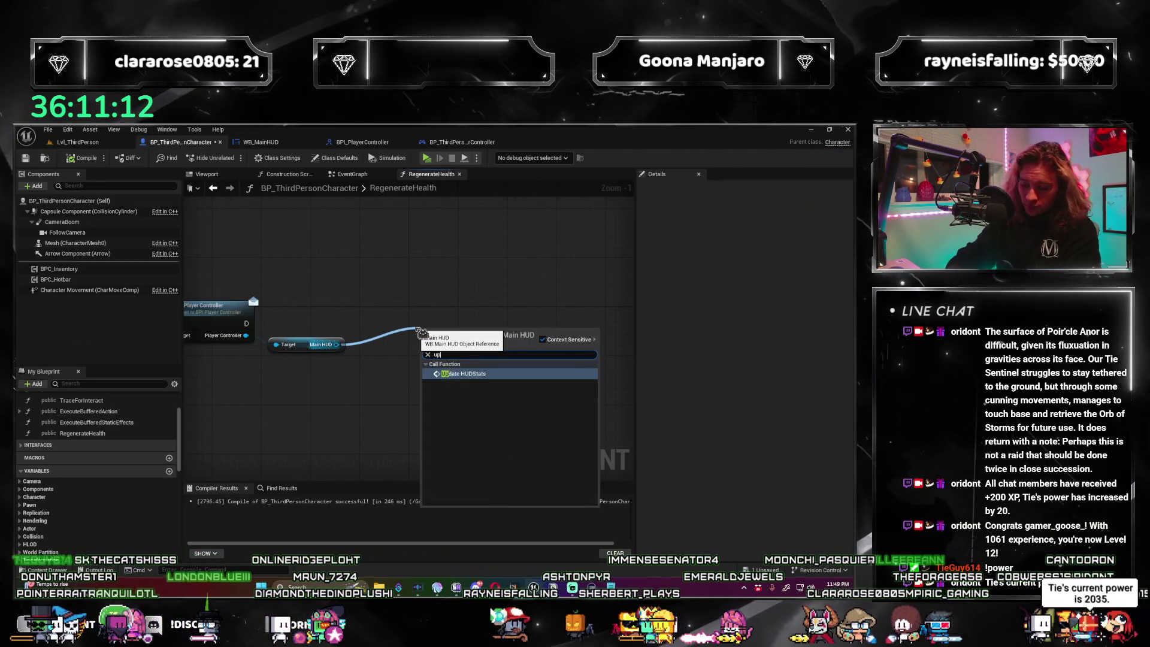
{"action": "key", "text": "Return"}
{"action": "mouse_move", "coordinate": [246, 323]}
{"action": "left_mouse_down"}
{"action": "mouse_move", "coordinate": [423, 348]}
{"action": "mouse_move", "coordinate": [446, 318]}
{"action": "left_mouse_up"}
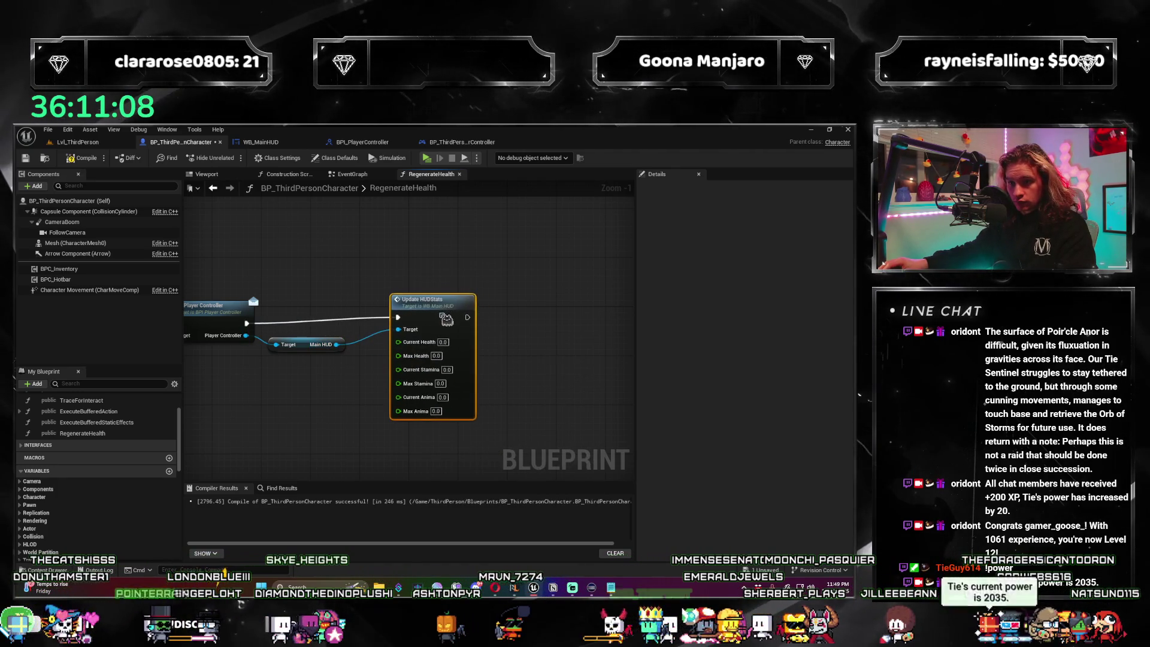
{"action": "scroll", "coordinate": [130, 432], "scroll_direction": "down", "scroll_amount": 3}
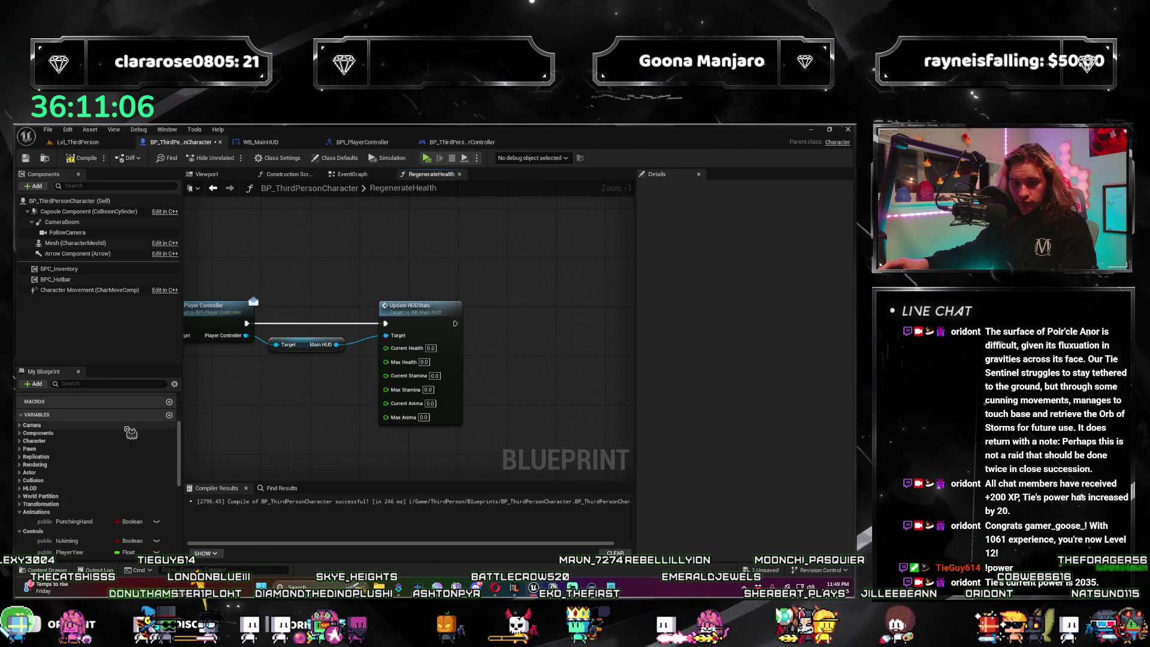
{"action": "scroll", "coordinate": [131, 433], "scroll_direction": "down", "scroll_amount": 5}
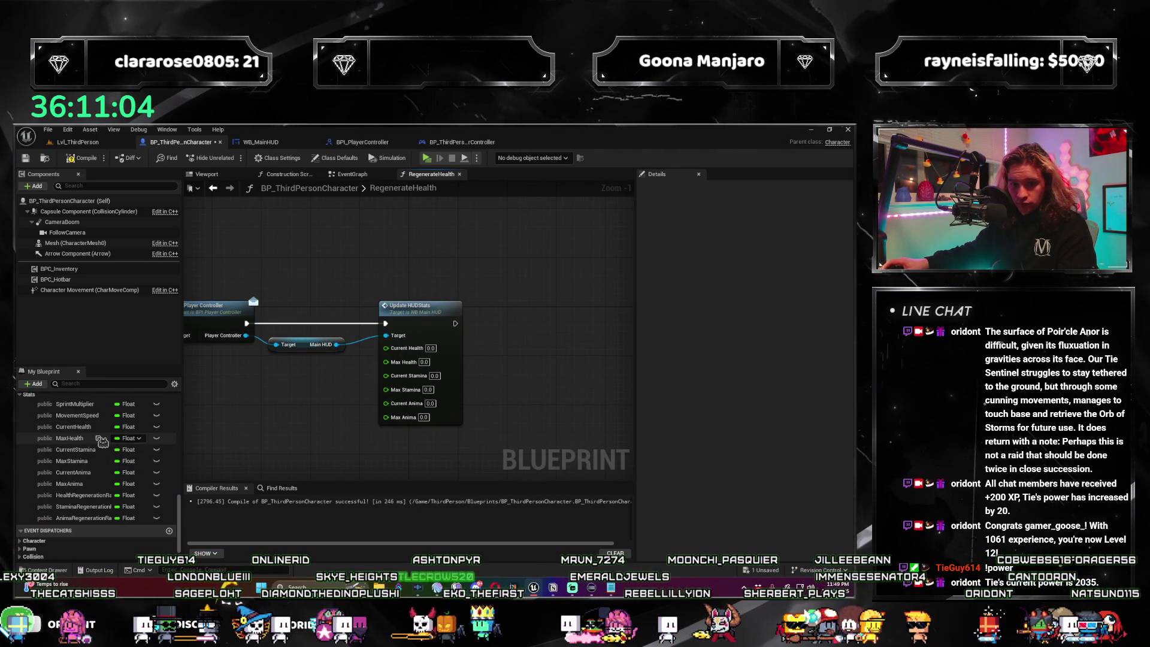
{"action": "left_click_drag", "start_coordinate": [100, 443], "coordinate": [401, 401]}
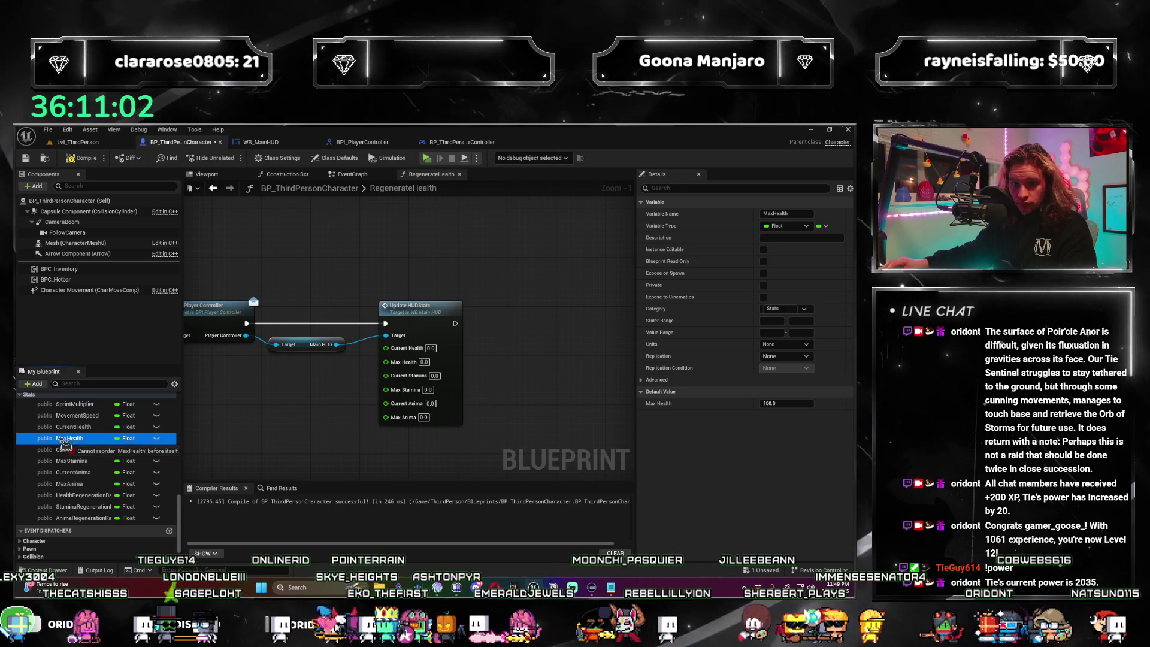
Wire Current Health, Current/Max Stamina and Current/Max Anima getters into the Update HUDStats pins.
{"action": "mouse_move", "coordinate": [74, 426]}
{"action": "left_mouse_down"}
{"action": "mouse_move", "coordinate": [384, 349]}
{"action": "mouse_move", "coordinate": [318, 368]}
{"action": "left_mouse_up"}
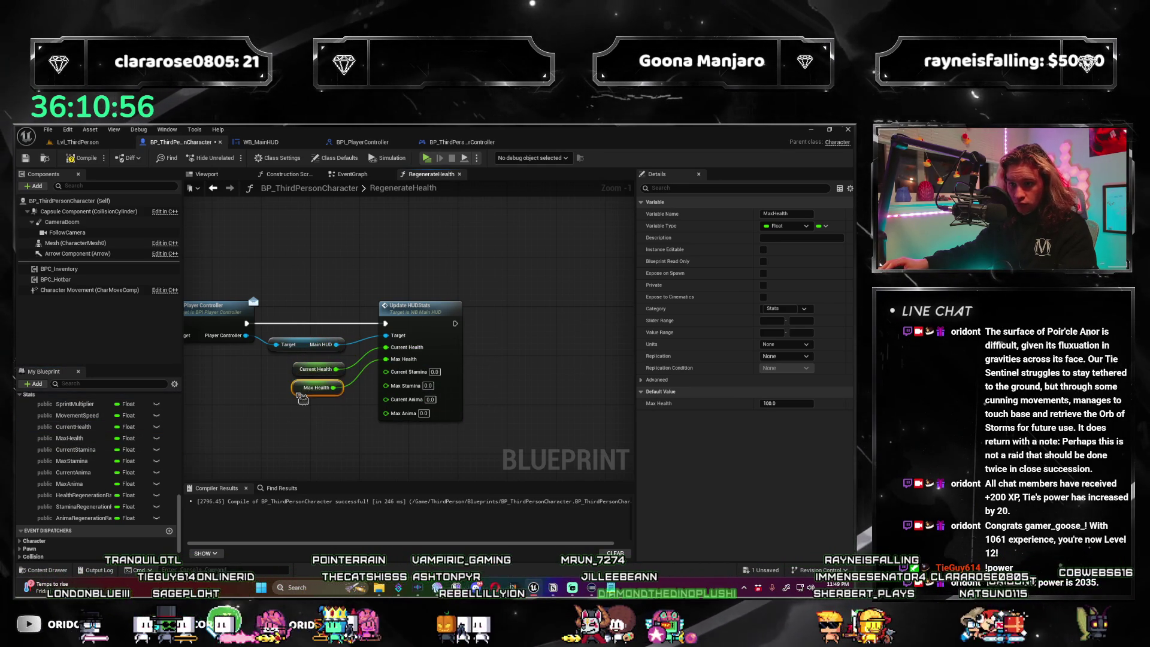
{"action": "left_click", "coordinate": [294, 434]}
{"action": "mouse_move", "coordinate": [76, 454]}
{"action": "left_mouse_down"}
{"action": "mouse_move", "coordinate": [365, 399]}
{"action": "mouse_move", "coordinate": [407, 378]}
{"action": "mouse_move", "coordinate": [301, 409]}
{"action": "left_mouse_up"}
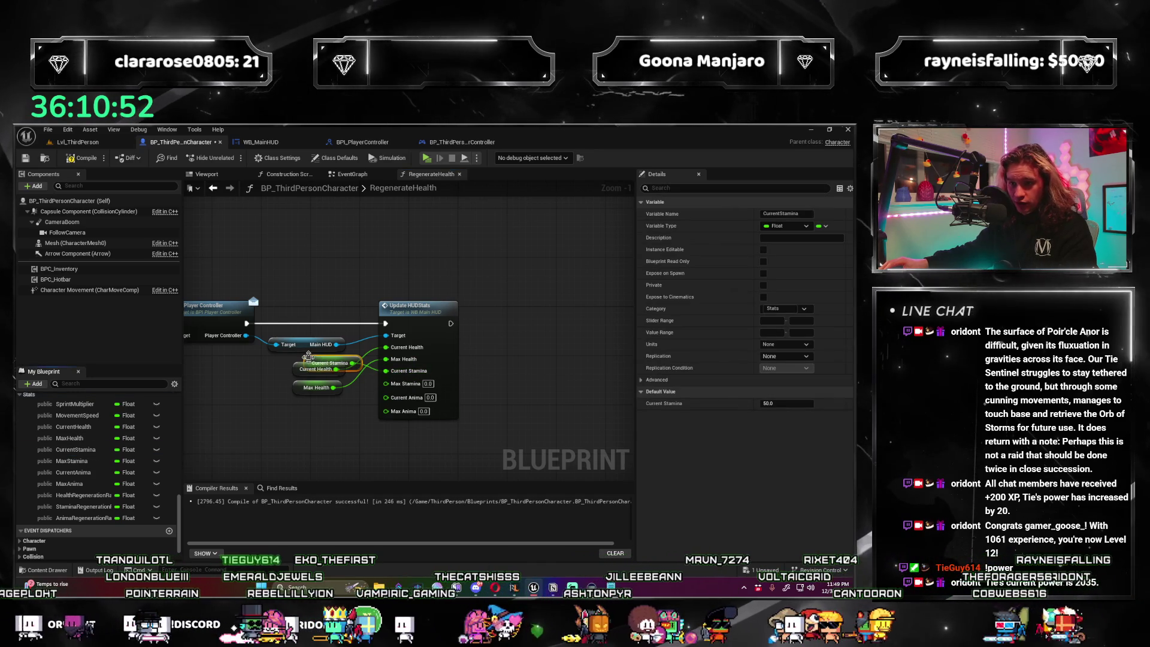
{"action": "mouse_move", "coordinate": [71, 461]}
{"action": "left_mouse_down"}
{"action": "mouse_move", "coordinate": [412, 381]}
{"action": "mouse_move", "coordinate": [352, 381]}
{"action": "left_mouse_up"}
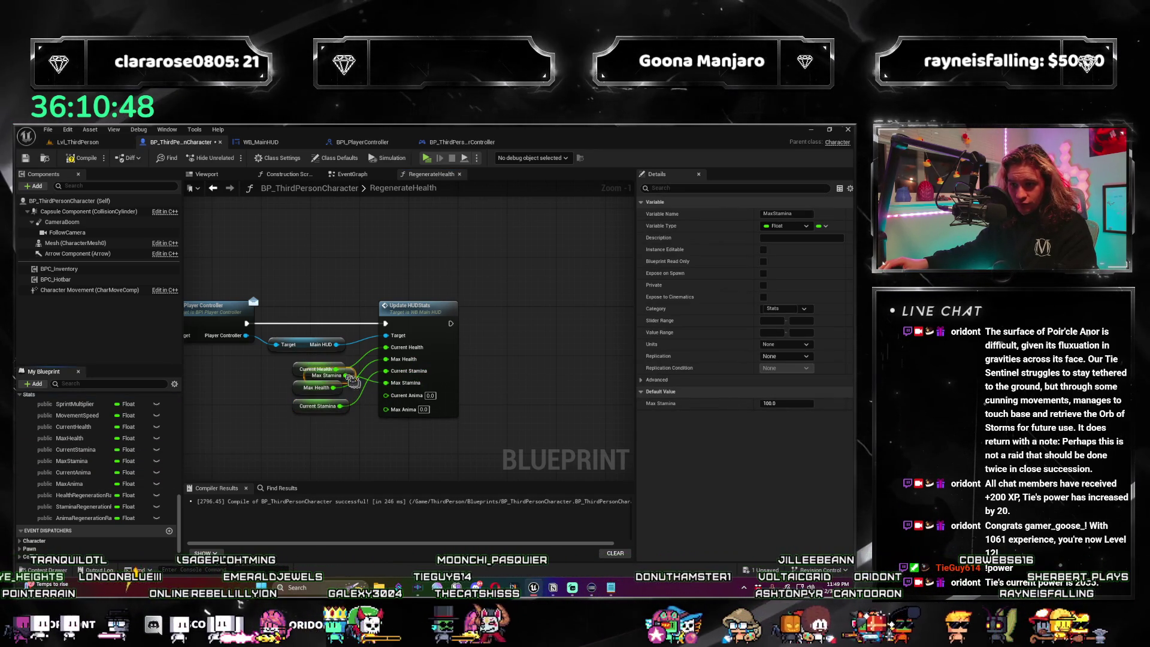
{"action": "left_click_drag", "start_coordinate": [333, 453], "coordinate": [322, 395]}
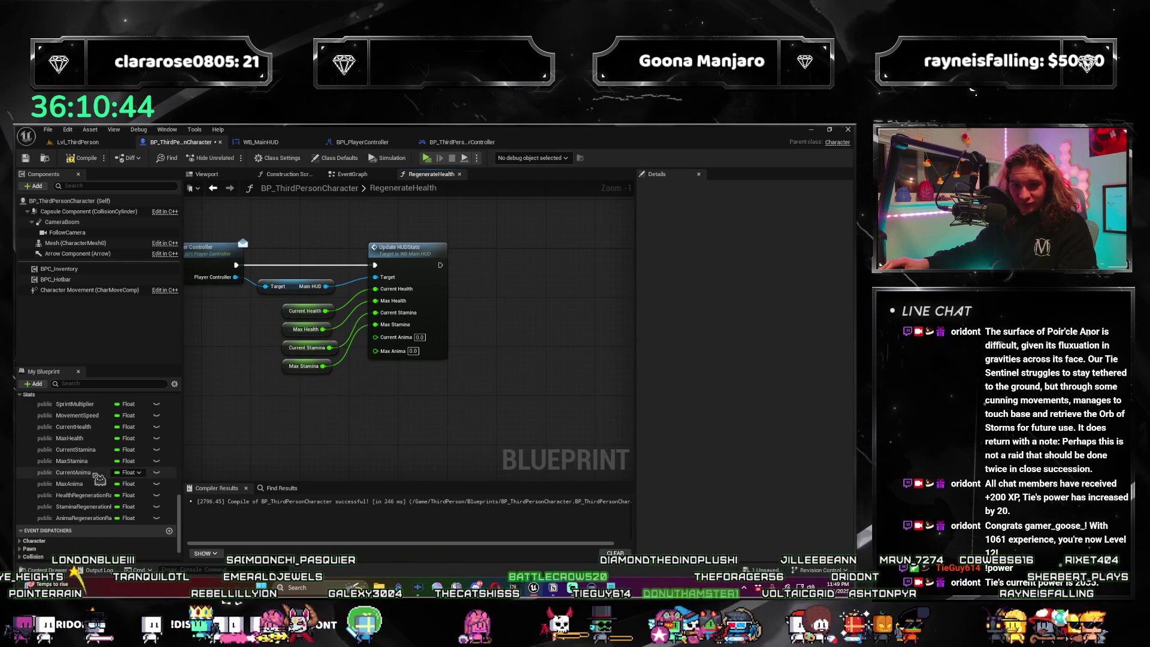
{"action": "mouse_move", "coordinate": [95, 477]}
{"action": "left_mouse_down"}
{"action": "mouse_move", "coordinate": [376, 338]}
{"action": "mouse_move", "coordinate": [306, 342]}
{"action": "mouse_move", "coordinate": [306, 384]}
{"action": "left_mouse_up"}
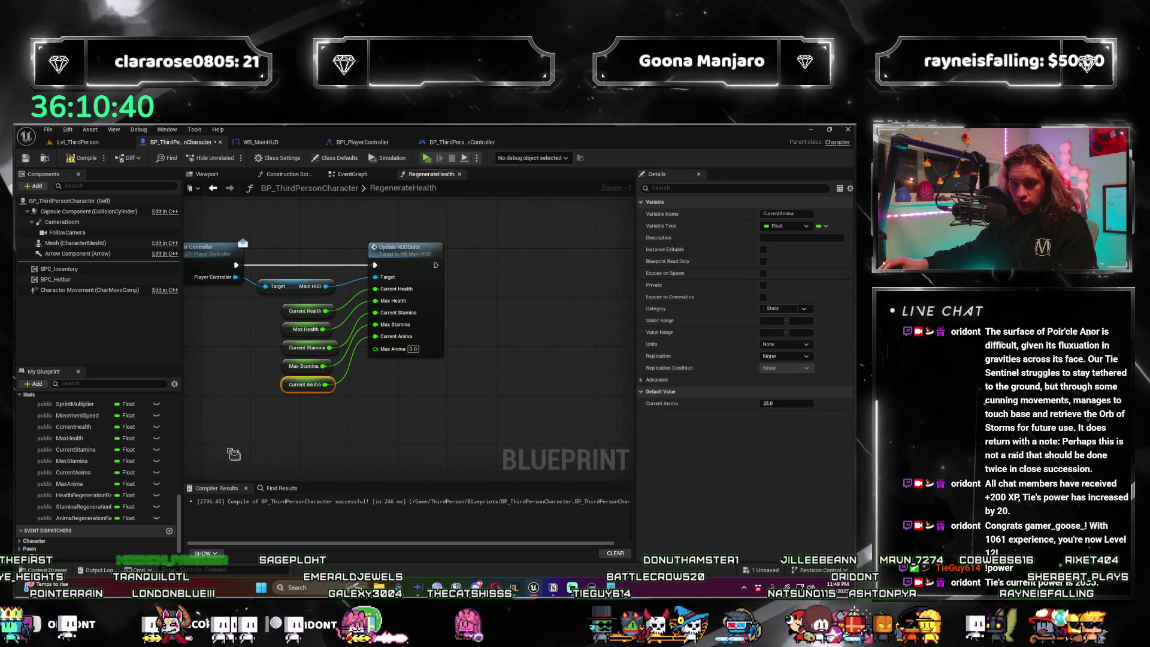
{"action": "left_click_drag", "start_coordinate": [102, 484], "coordinate": [141, 477]}
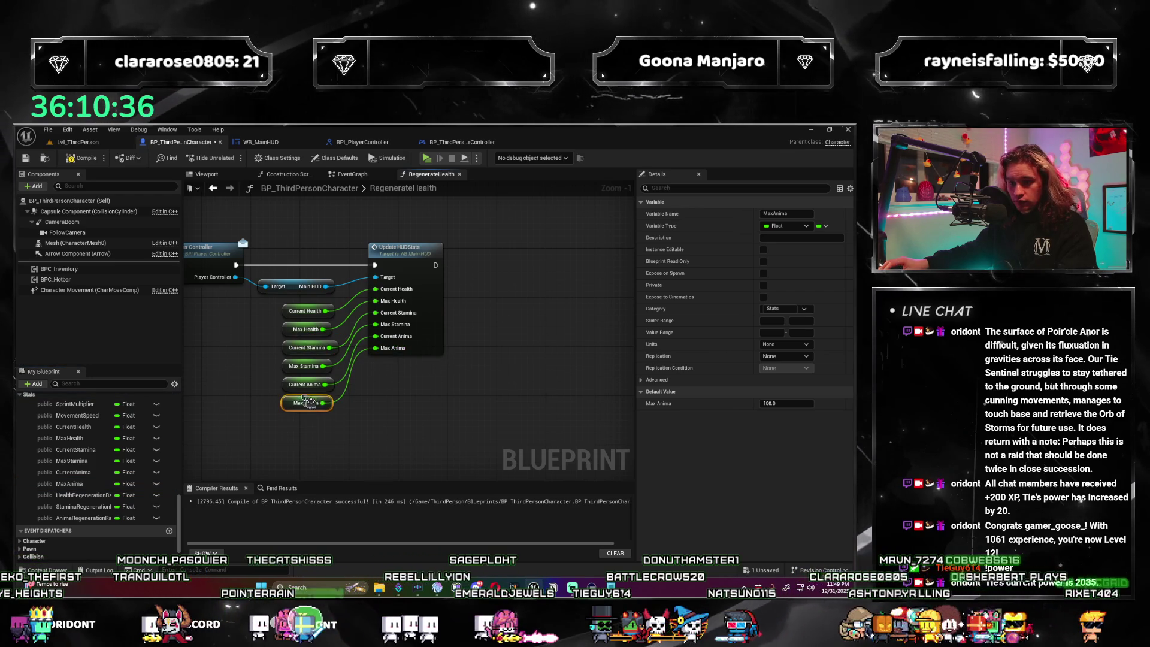
{"action": "scroll", "coordinate": [308, 402], "scroll_direction": "down", "scroll_amount": 4}
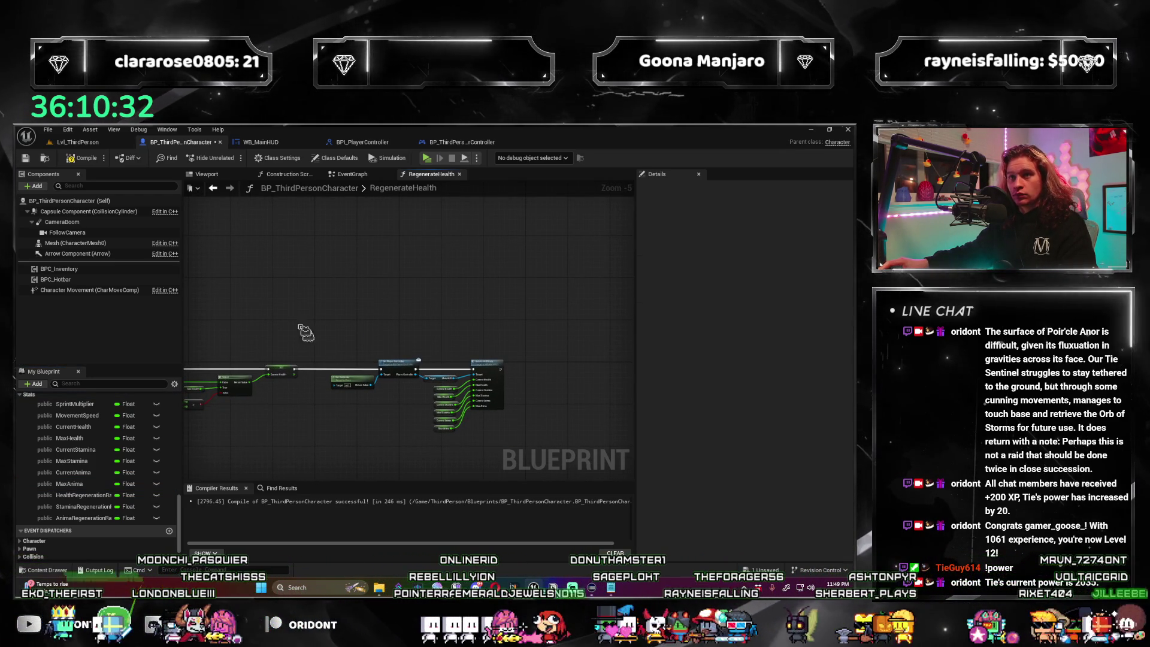
Compile and save BP_ThirdPersonCharacter, then pan the RegenerateHealth graph to the player controller and Update HUDStats nodes.
{"action": "key", "text": "F7"}
{"action": "key", "text": "ctrl+s"}
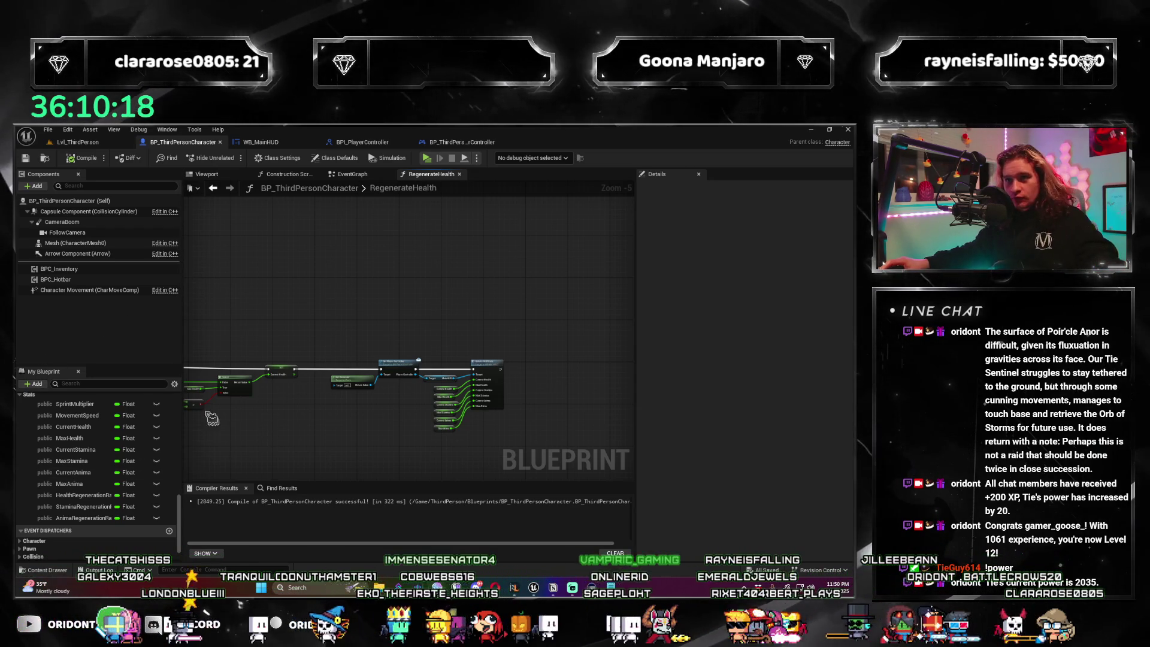
{"action": "scroll", "coordinate": [389, 388], "scroll_direction": "up", "scroll_amount": 3}
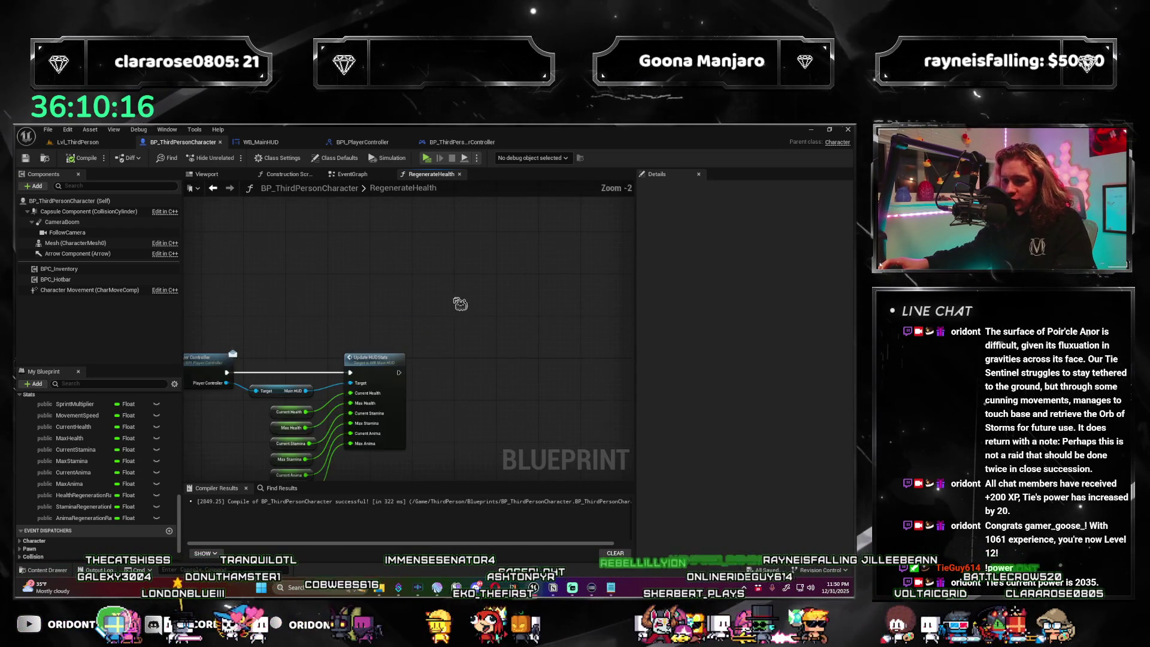
{"action": "scroll", "coordinate": [547, 270], "scroll_direction": "down", "scroll_amount": 2}
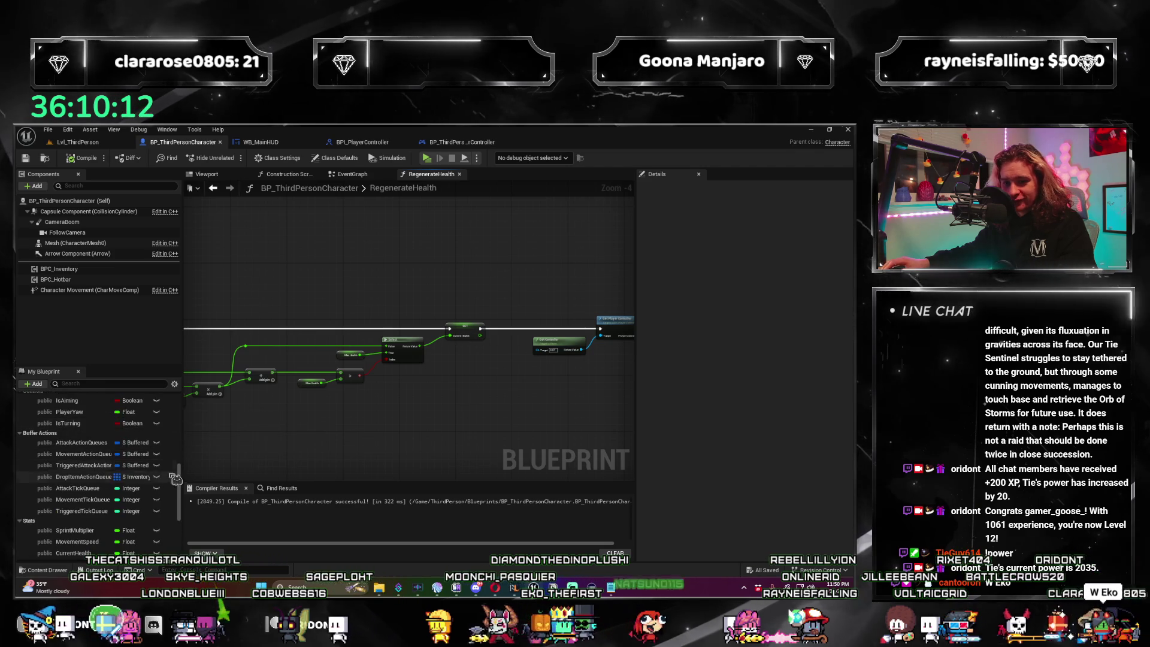
{"action": "scroll", "coordinate": [108, 432], "scroll_direction": "up", "scroll_amount": 10}
{"action": "scroll", "coordinate": [339, 430], "scroll_direction": "up", "scroll_amount": 3}
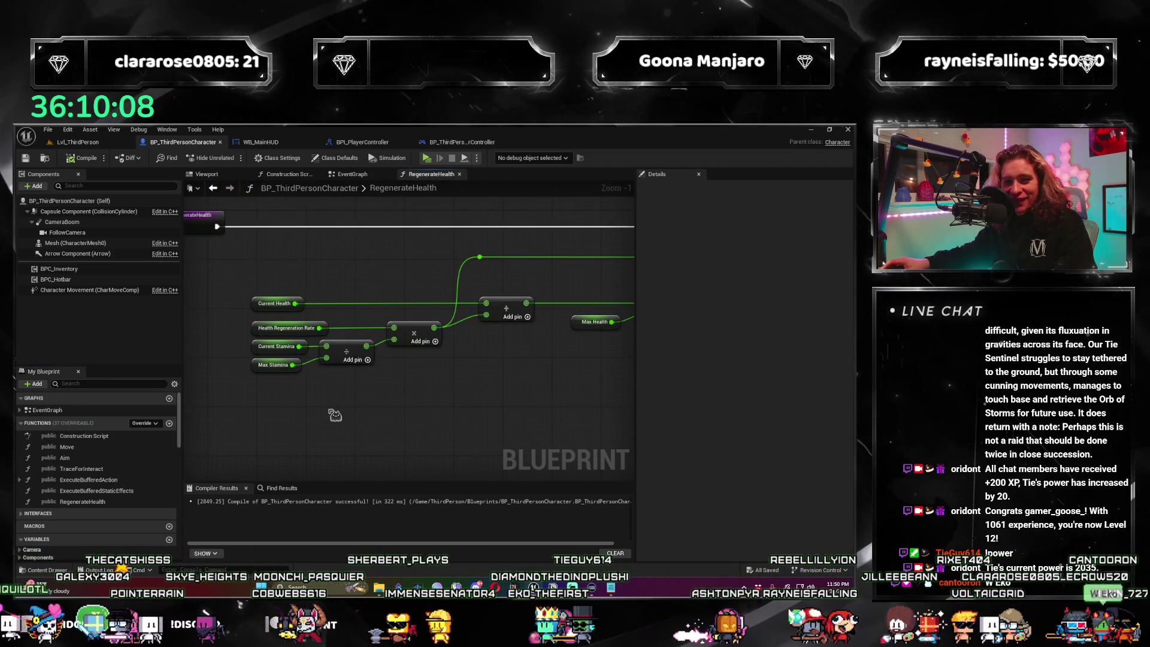
{"action": "mouse_move", "coordinate": [403, 393]}
{"action": "left_mouse_down"}
{"action": "mouse_move", "coordinate": [473, 373]}
{"action": "mouse_move", "coordinate": [242, 247]}
{"action": "left_mouse_up"}
{"action": "scroll", "coordinate": [472, 373], "scroll_direction": "down", "scroll_amount": 1}
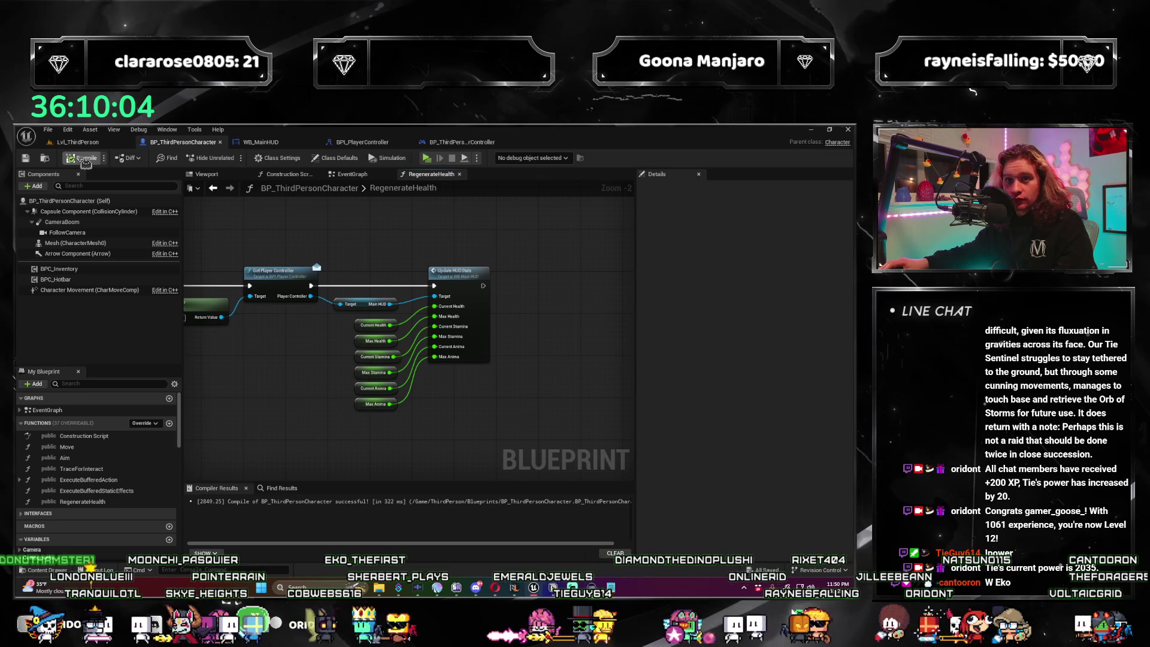
{"action": "left_click", "coordinate": [264, 142]}
Look over WB_MainHUD's UpdateHUDStats graph, then return to the character's EventGraph near Heartbeat.
{"action": "left_click_drag", "start_coordinate": [527, 263], "coordinate": [481, 251]}
{"action": "scroll", "coordinate": [481, 250], "scroll_direction": "up", "scroll_amount": 1}
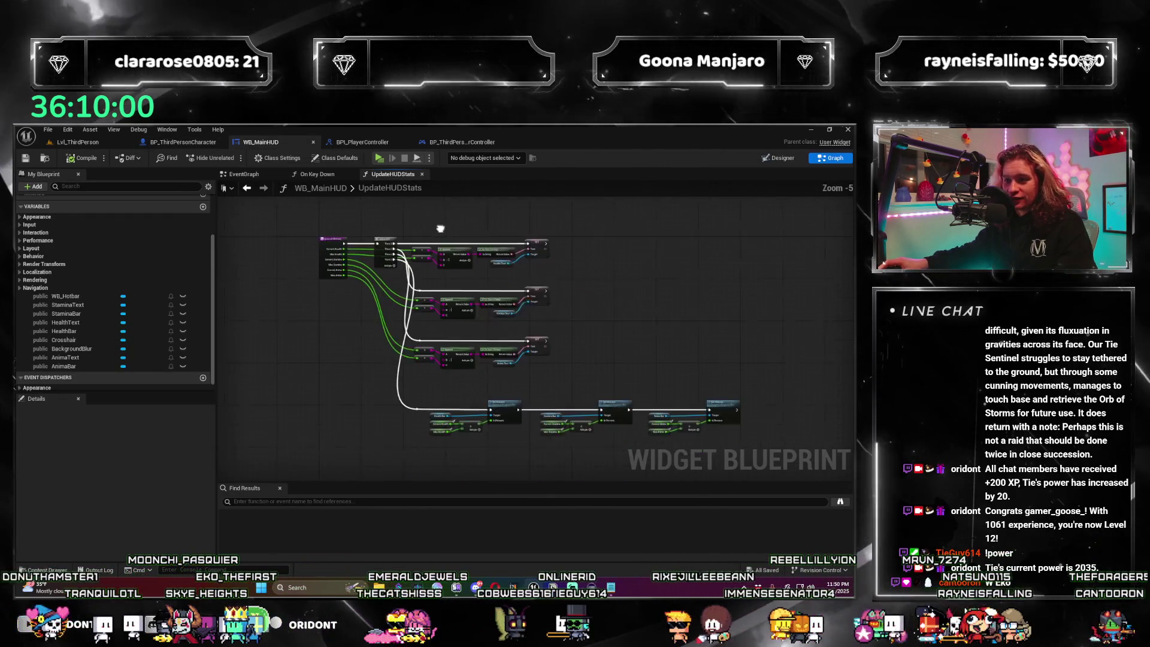
{"action": "left_click", "coordinate": [78, 142]}
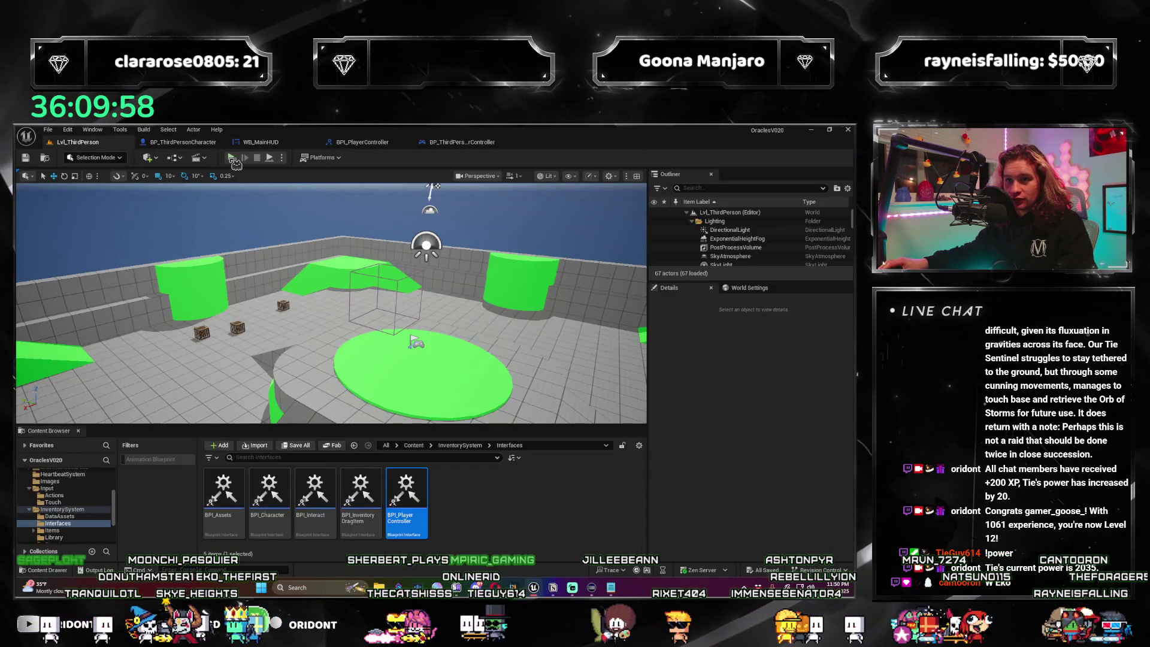
{"action": "left_click", "coordinate": [183, 142]}
{"action": "scroll", "coordinate": [466, 268], "scroll_direction": "up", "scroll_amount": 2}
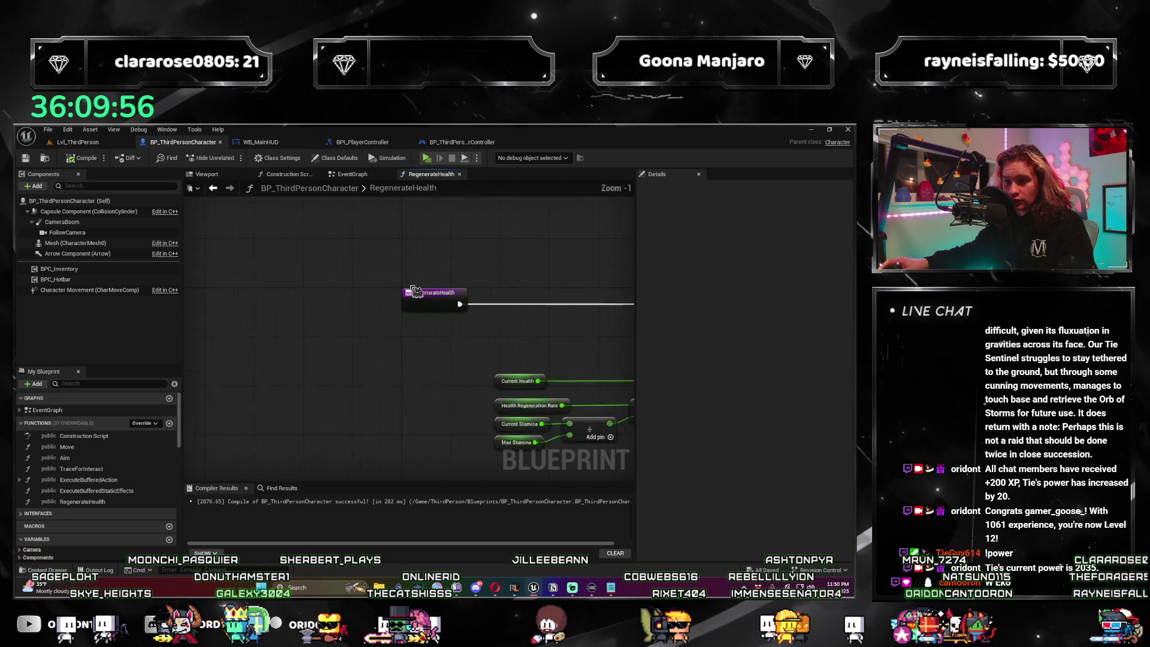
{"action": "left_click", "coordinate": [269, 144]}
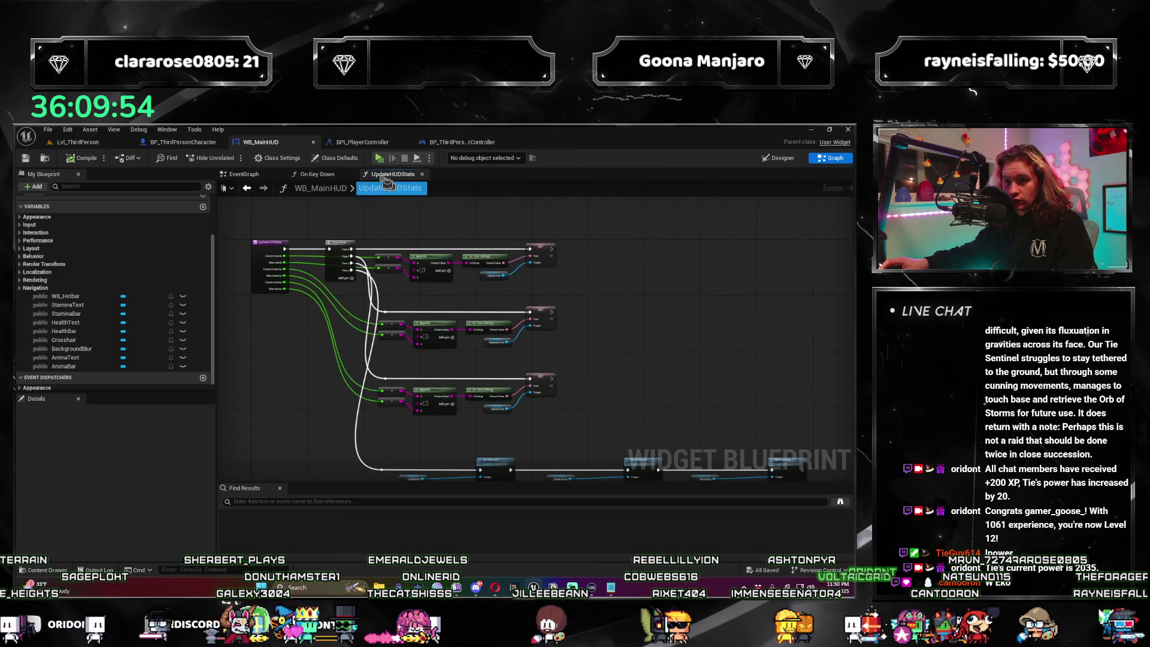
{"action": "left_click", "coordinate": [187, 142]}
{"action": "scroll", "coordinate": [408, 291], "scroll_direction": "down", "scroll_amount": 5}
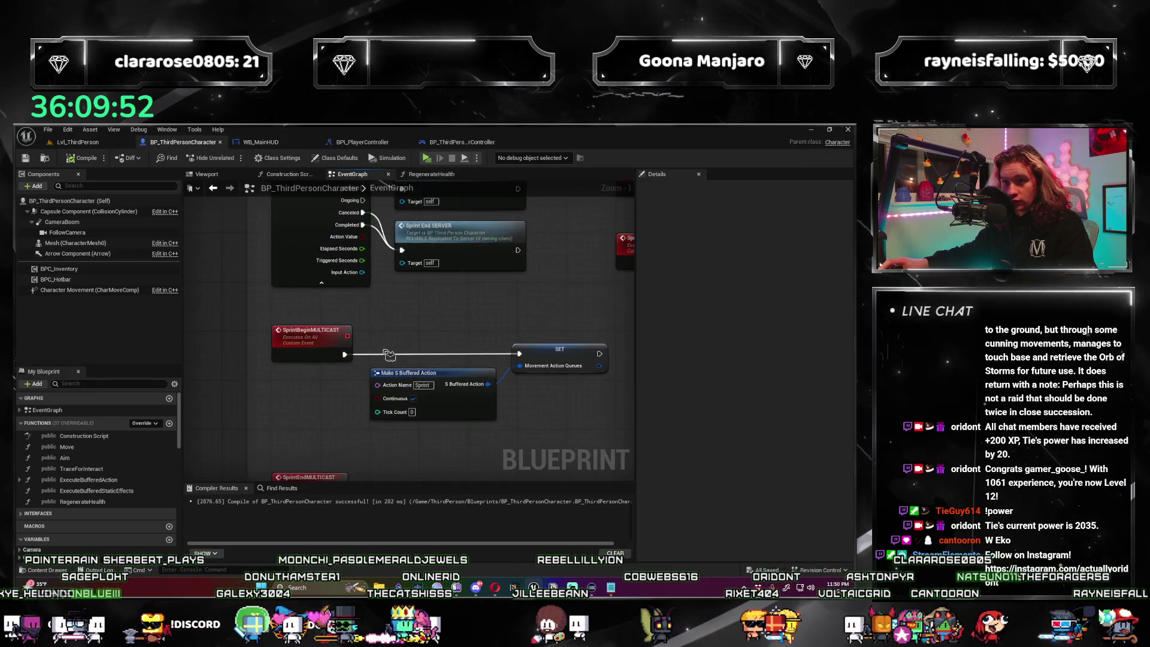
{"action": "scroll", "coordinate": [408, 292], "scroll_direction": "up", "scroll_amount": 5}
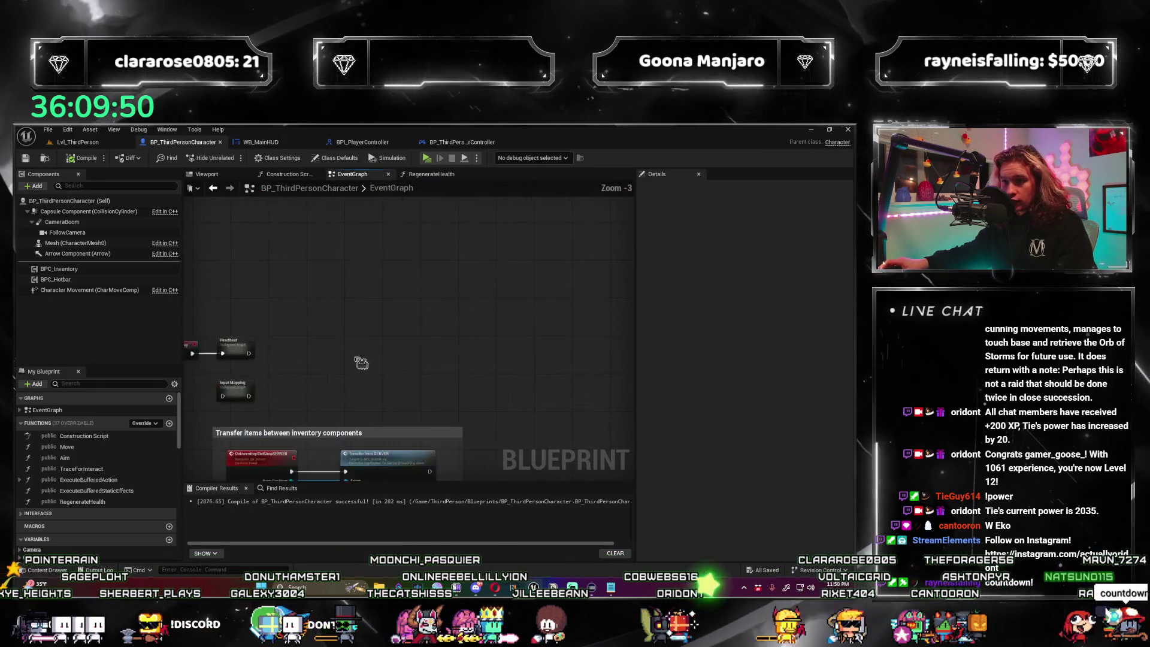
In the Heartbeat graph, shift OnHeartbeat and Play Sound 2D left and add Regenerate Health after Play Sound.
{"action": "double_click", "coordinate": [327, 328]}
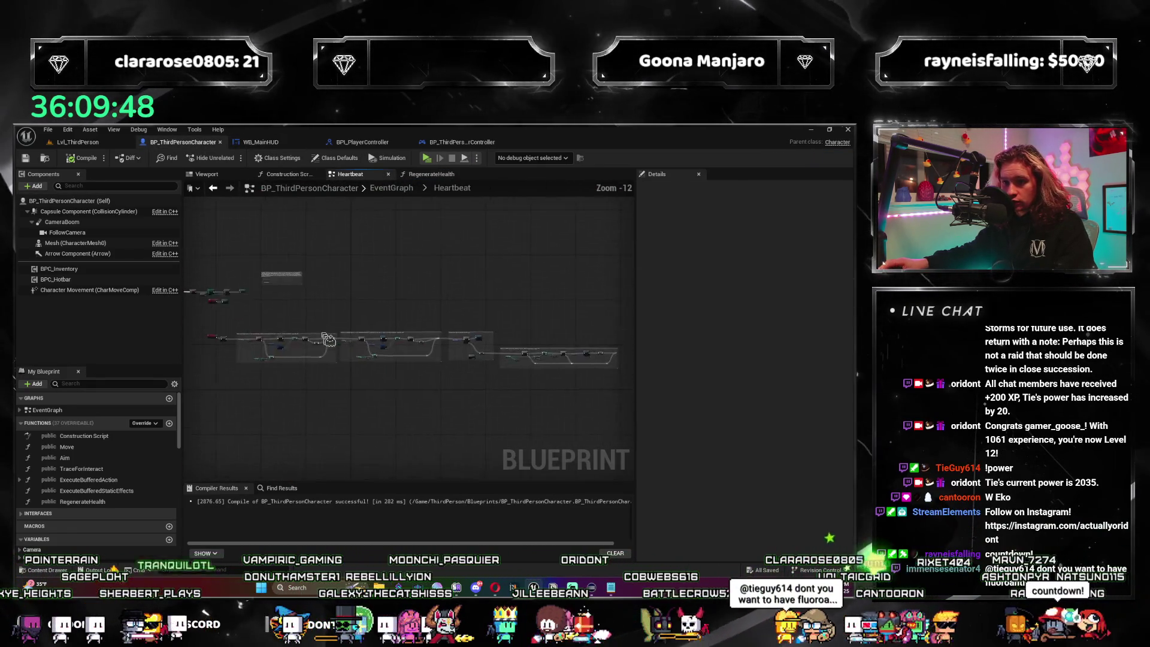
{"action": "scroll", "coordinate": [232, 353], "scroll_direction": "up", "scroll_amount": 4}
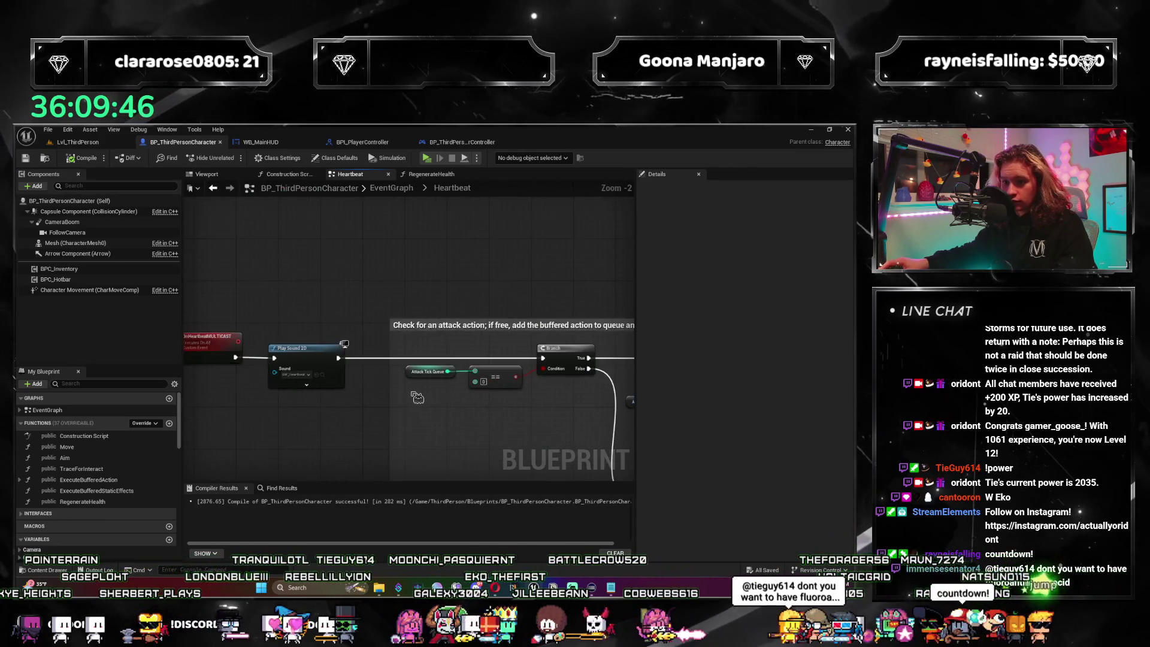
{"action": "left_click_drag", "start_coordinate": [402, 310], "coordinate": [364, 310]}
{"action": "left_click_drag", "start_coordinate": [271, 312], "coordinate": [209, 313]}
{"action": "left_click", "coordinate": [292, 339]}
{"action": "mouse_move", "coordinate": [279, 318]}
{"action": "left_mouse_down"}
{"action": "mouse_move", "coordinate": [323, 327]}
{"action": "mouse_move", "coordinate": [305, 322]}
{"action": "left_mouse_up"}
{"action": "type", "text": "regenera"}
{"action": "key", "text": "Return"}
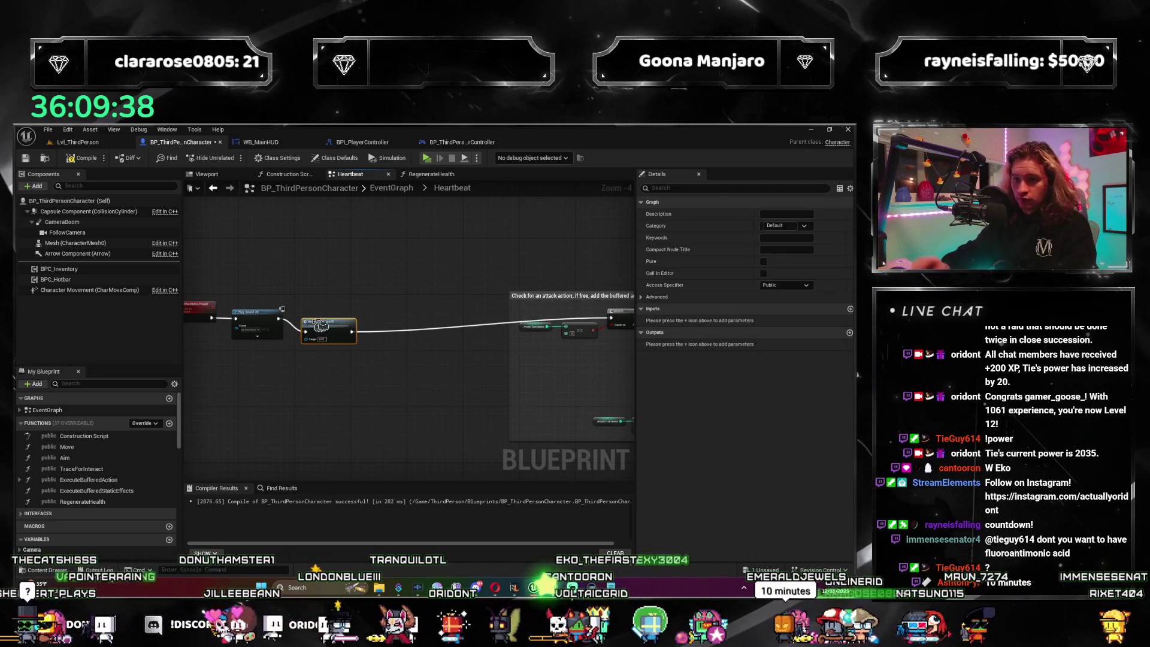
{"action": "scroll", "coordinate": [342, 322], "scroll_direction": "up", "scroll_amount": 2}
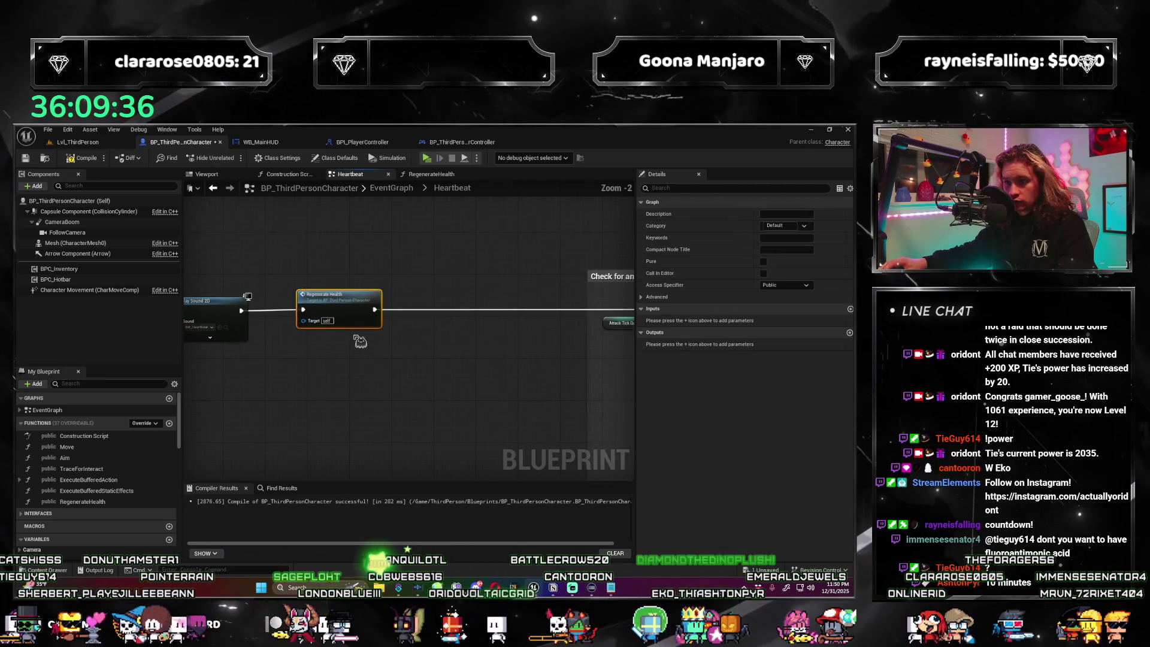
{"action": "scroll", "coordinate": [411, 358], "scroll_direction": "down", "scroll_amount": 1}
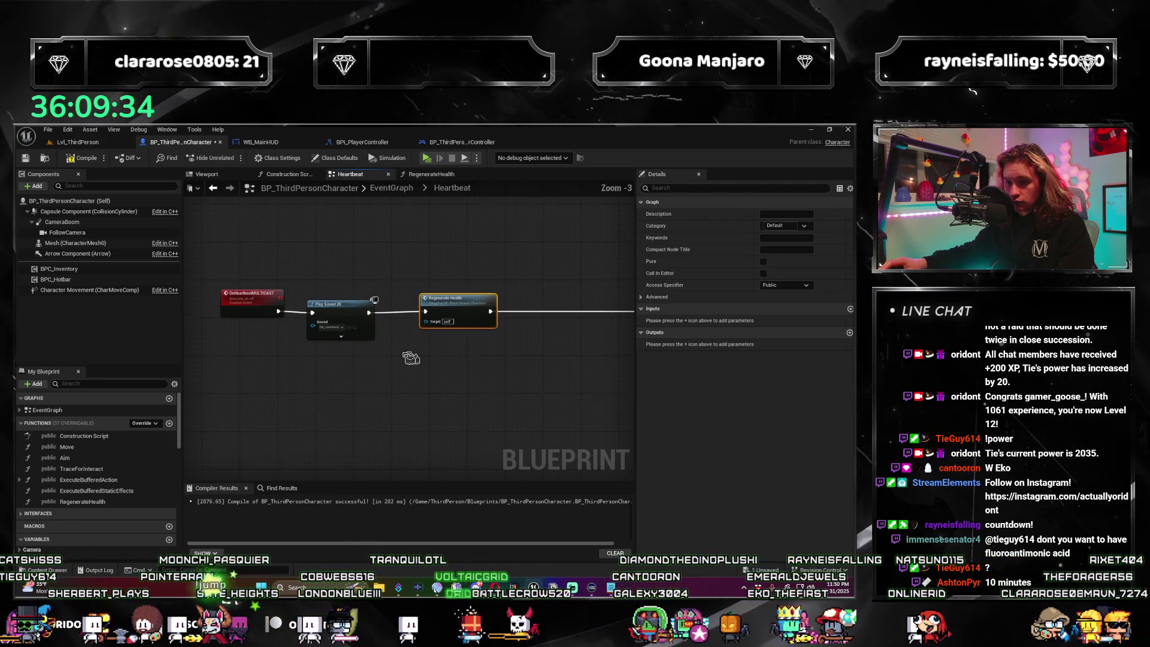
{"action": "left_click_drag", "start_coordinate": [343, 314], "coordinate": [346, 312]}
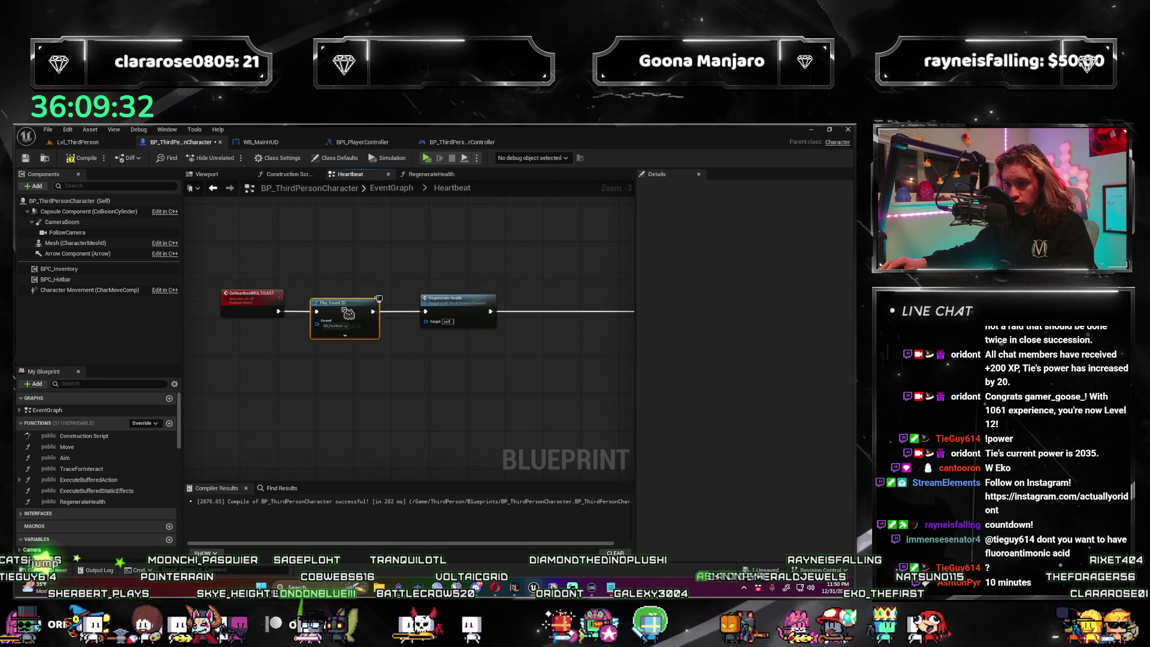
{"action": "scroll", "coordinate": [348, 312], "scroll_direction": "down", "scroll_amount": 3}
Wrap the Regenerate Health node in a 'Regenerate Stats on Tick' comment and enlarge the box.
{"action": "mouse_move", "coordinate": [465, 301]}
{"action": "left_mouse_down"}
{"action": "mouse_move", "coordinate": [547, 396]}
{"action": "mouse_move", "coordinate": [537, 373]}
{"action": "left_mouse_up"}
{"action": "key", "text": "c"}
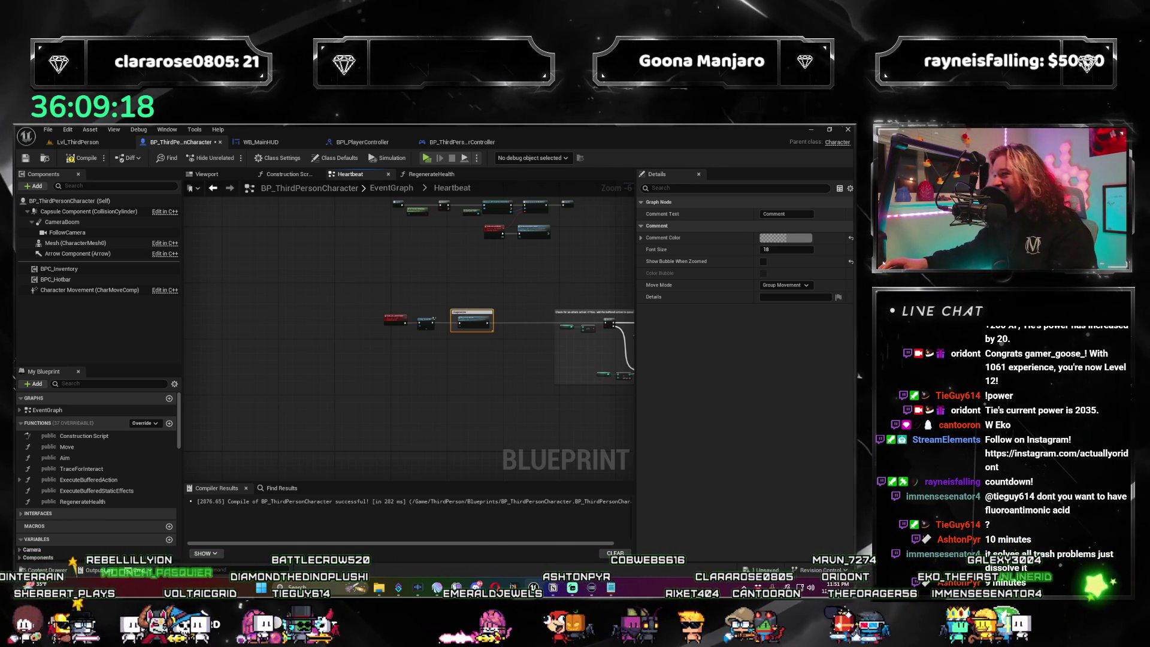
{"action": "scroll", "coordinate": [561, 307], "scroll_direction": "up", "scroll_amount": 3}
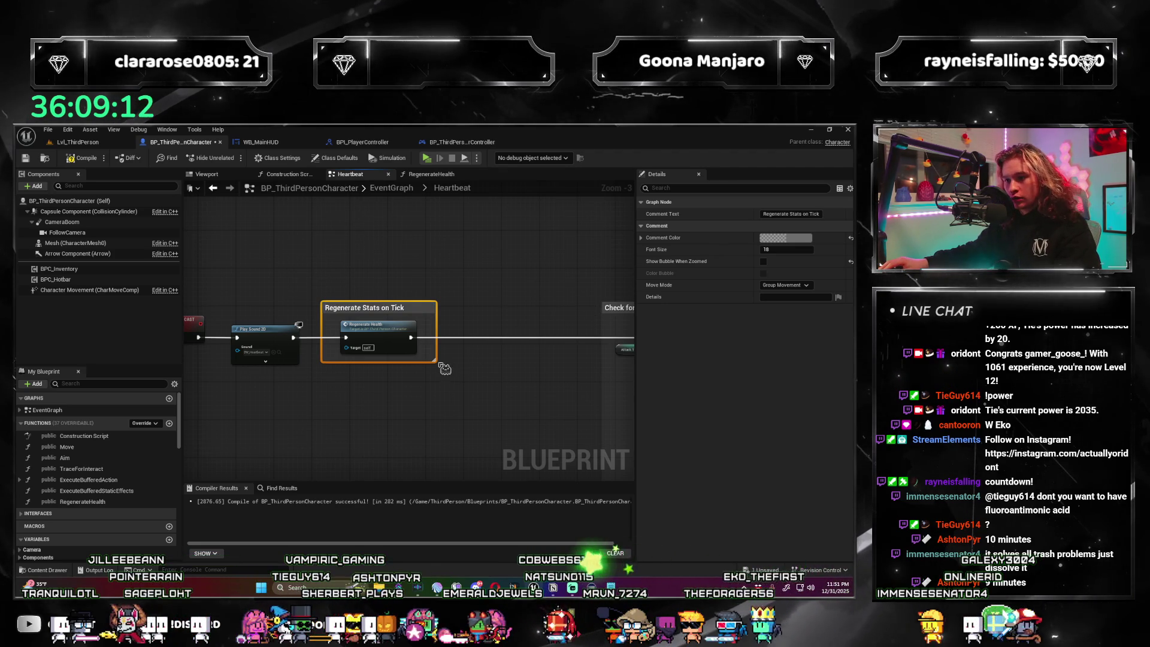
{"action": "left_click_drag", "start_coordinate": [444, 368], "coordinate": [585, 418]}
{"action": "scroll", "coordinate": [532, 388], "scroll_direction": "down", "scroll_amount": 3}
{"action": "mouse_move", "coordinate": [531, 388]}
{"action": "left_mouse_down"}
{"action": "mouse_move", "coordinate": [573, 378]}
{"action": "mouse_move", "coordinate": [430, 363]}
{"action": "left_mouse_up"}
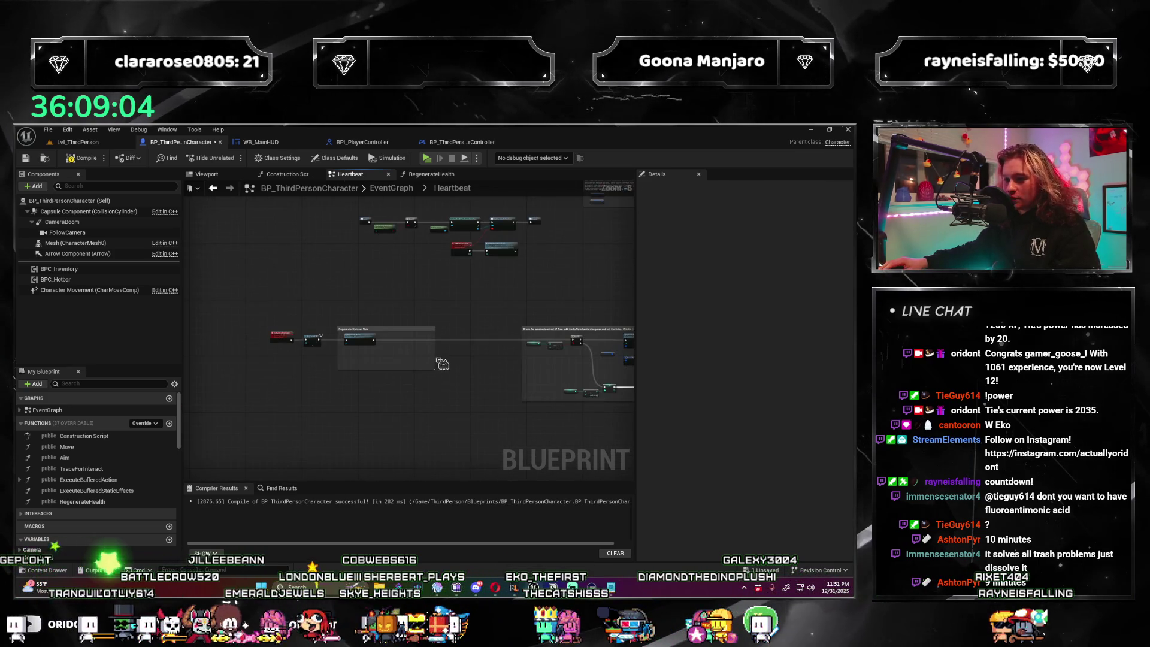
Centre the comment in view and nudge Regenerate Health slightly right inside it.
{"action": "scroll", "coordinate": [473, 362], "scroll_direction": "up", "scroll_amount": 4}
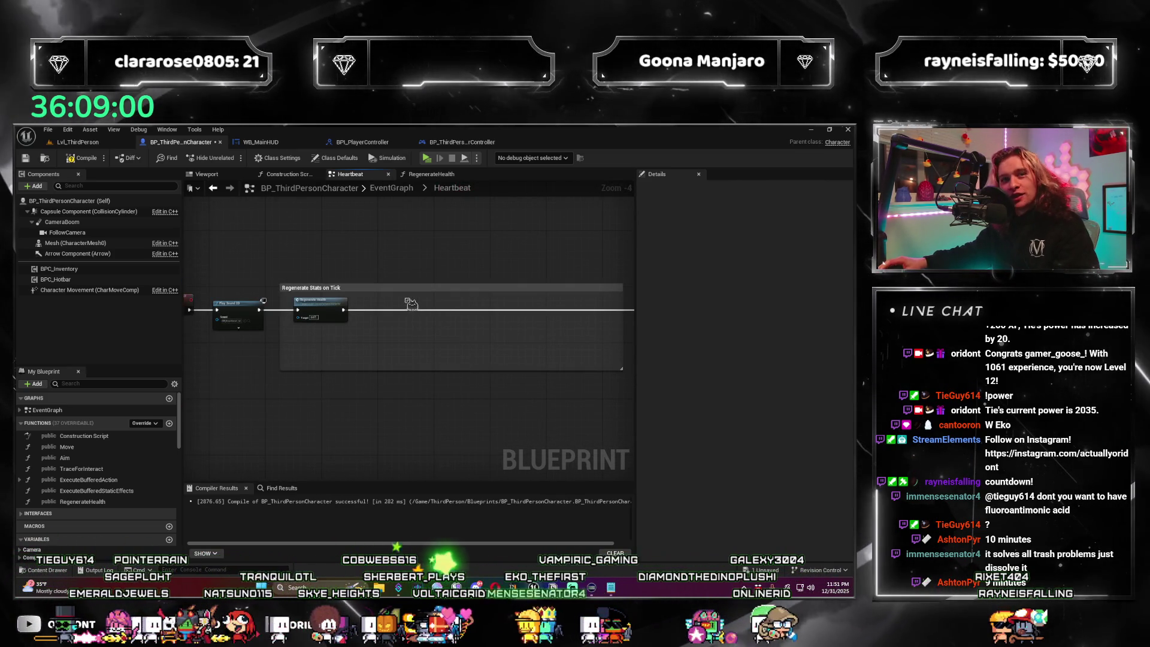
{"action": "left_click_drag", "start_coordinate": [403, 379], "coordinate": [333, 331]}
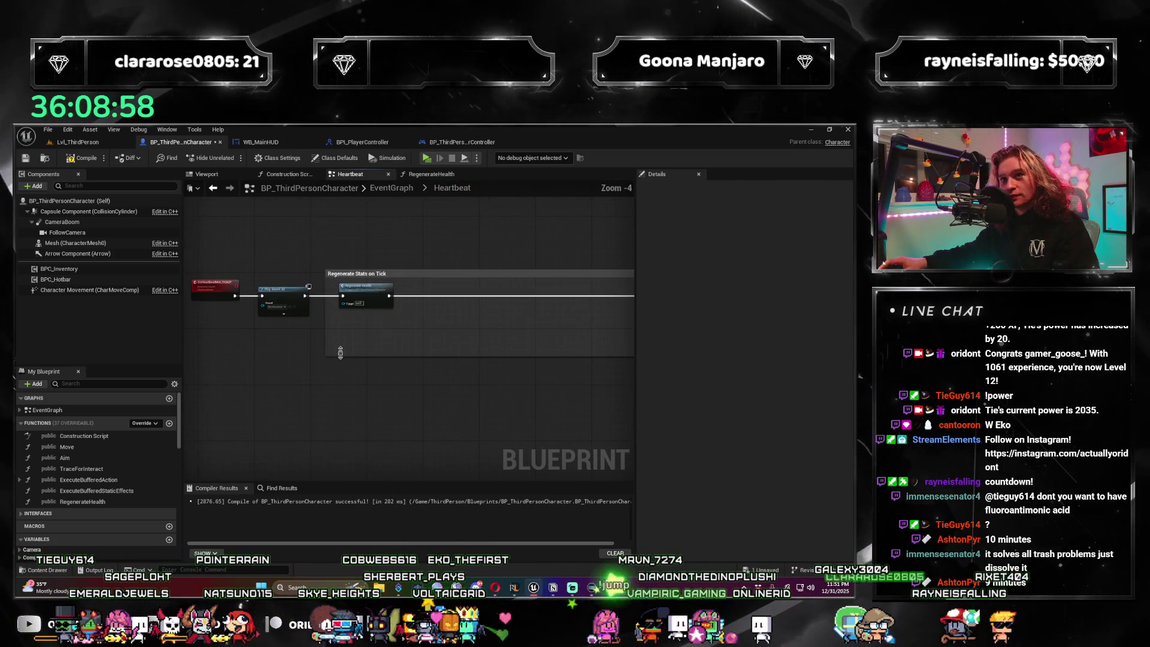
{"action": "scroll", "coordinate": [342, 365], "scroll_direction": "up", "scroll_amount": 1}
{"action": "left_click_drag", "start_coordinate": [375, 284], "coordinate": [384, 284]}
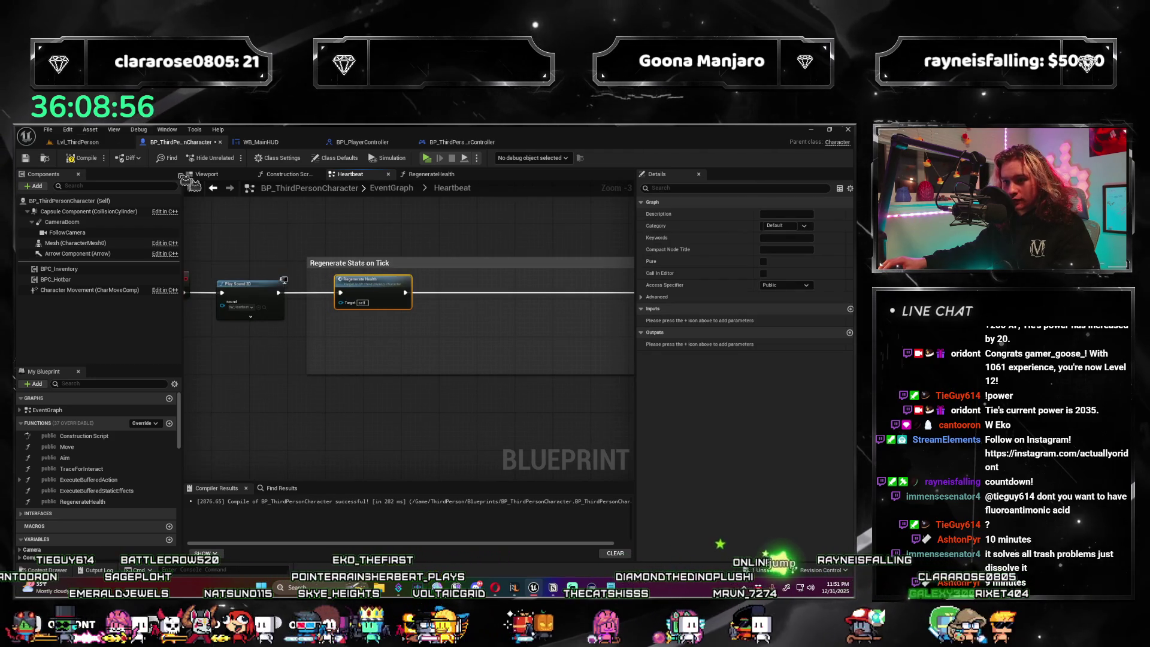
{"action": "right_click", "coordinate": [398, 348]}
{"action": "left_click", "coordinate": [346, 356]}
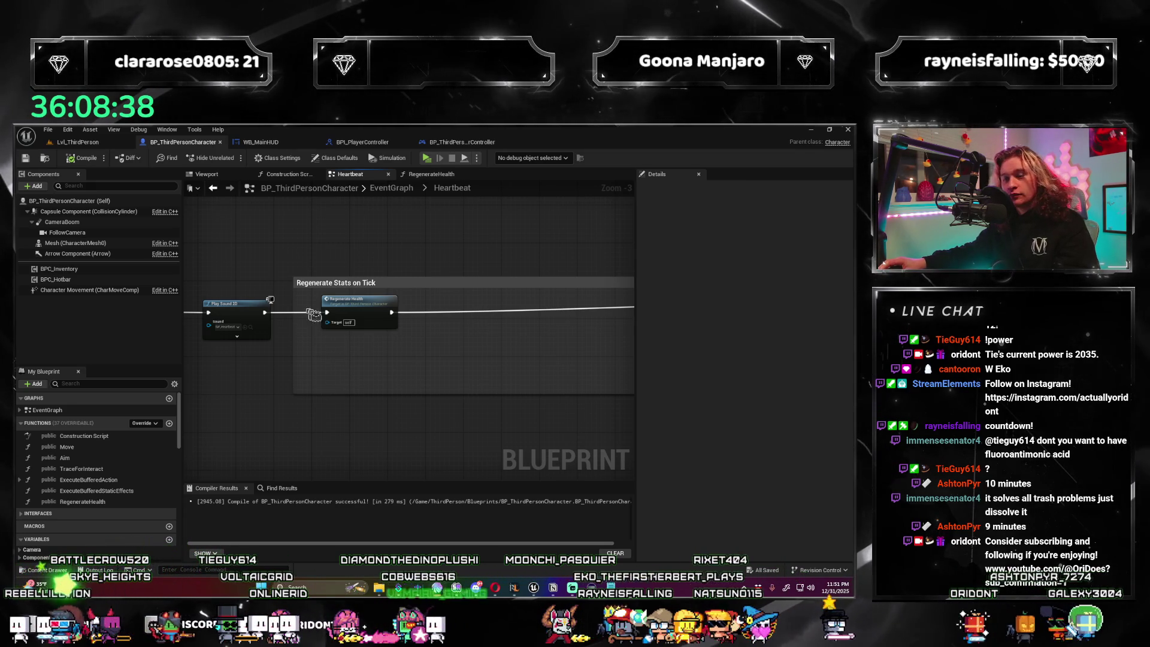
{"action": "scroll", "coordinate": [314, 380], "scroll_direction": "down", "scroll_amount": 3}
{"action": "scroll", "coordinate": [328, 381], "scroll_direction": "up", "scroll_amount": 3}
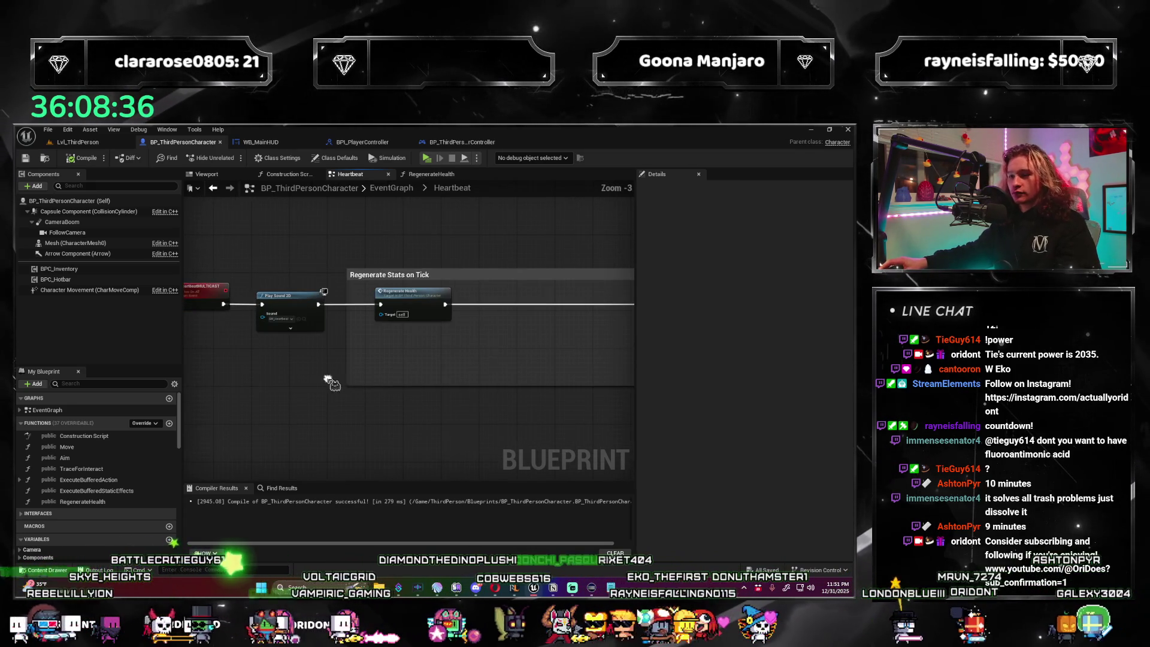
Playtest Lvl_ThirdPerson with three clients, running and jumping the Client 3 character before stopping.
{"action": "left_click", "coordinate": [78, 142]}
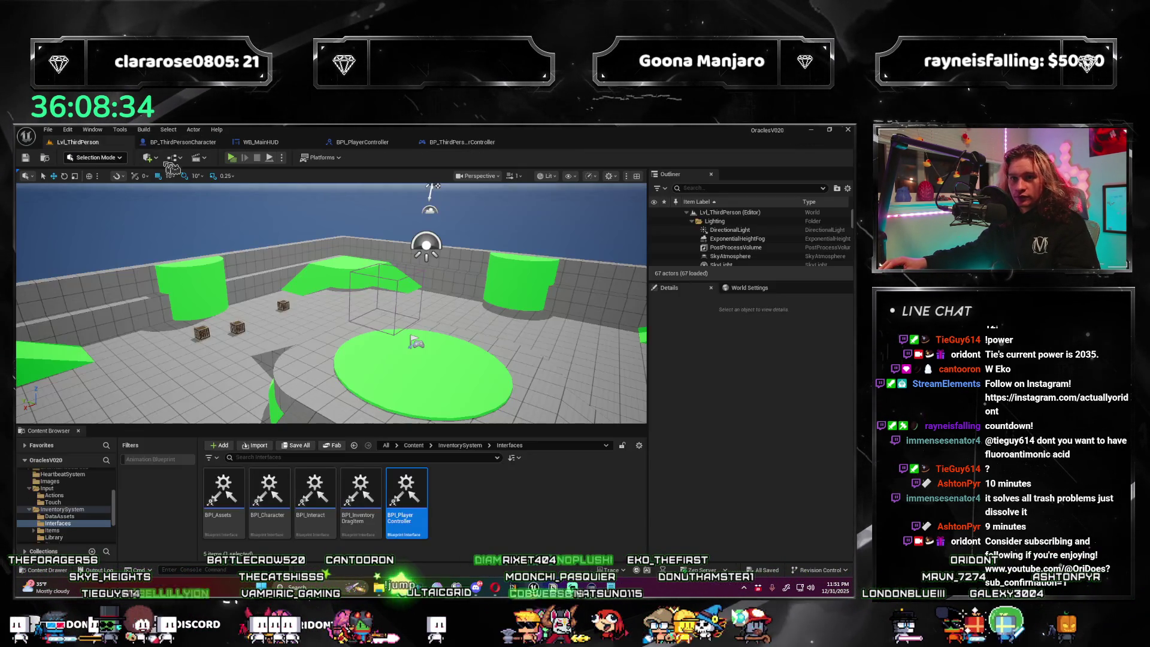
{"action": "key", "text": "alt+p"}
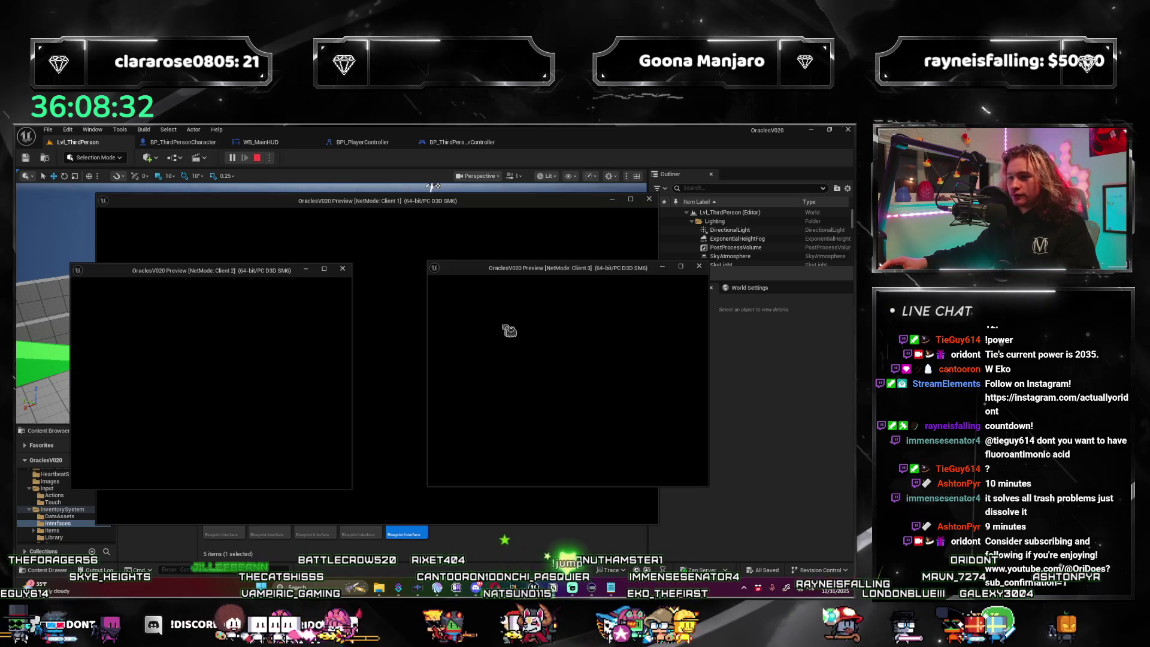
{"action": "key", "text": "w"}
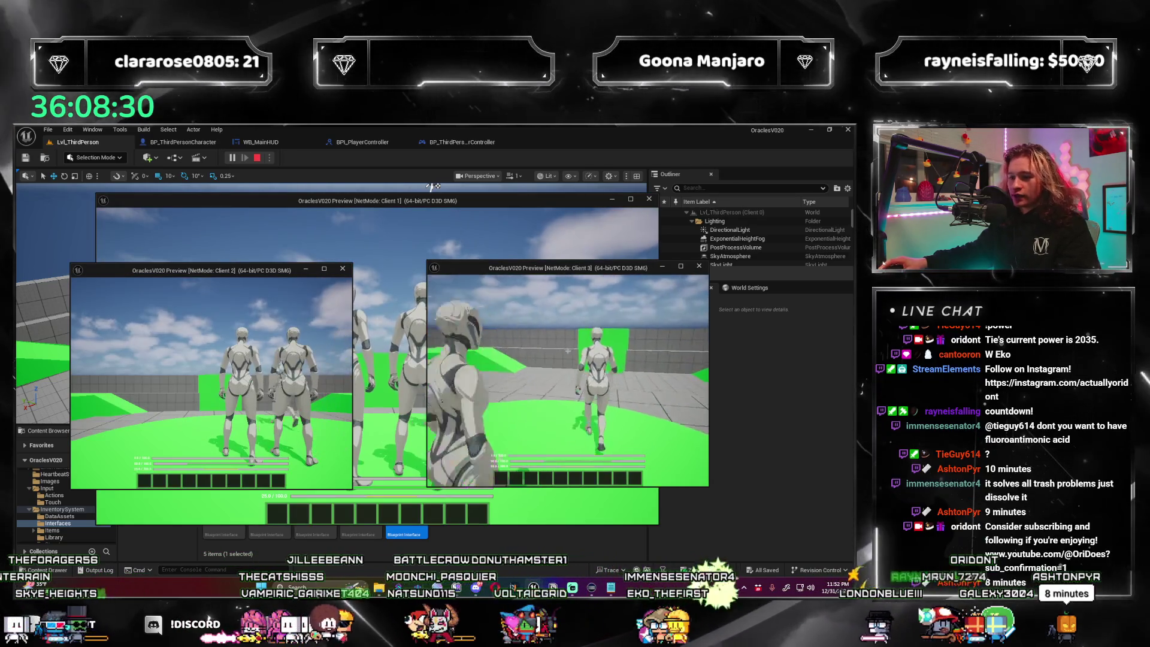
{"action": "key", "text": "w"}
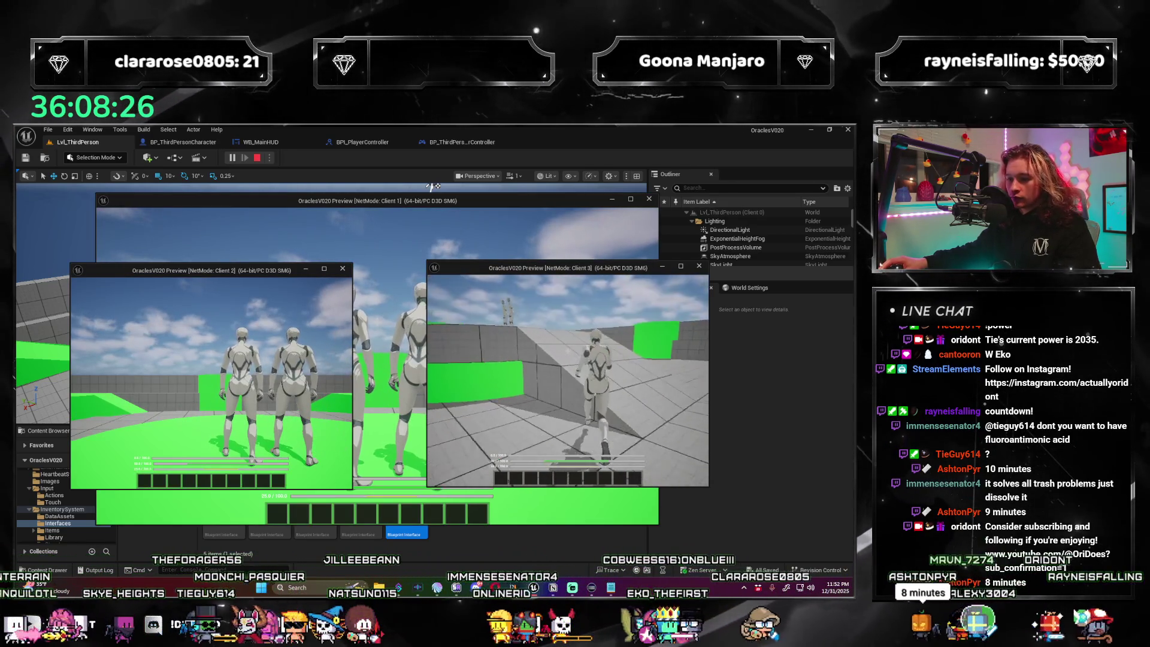
{"action": "key", "text": "space"}
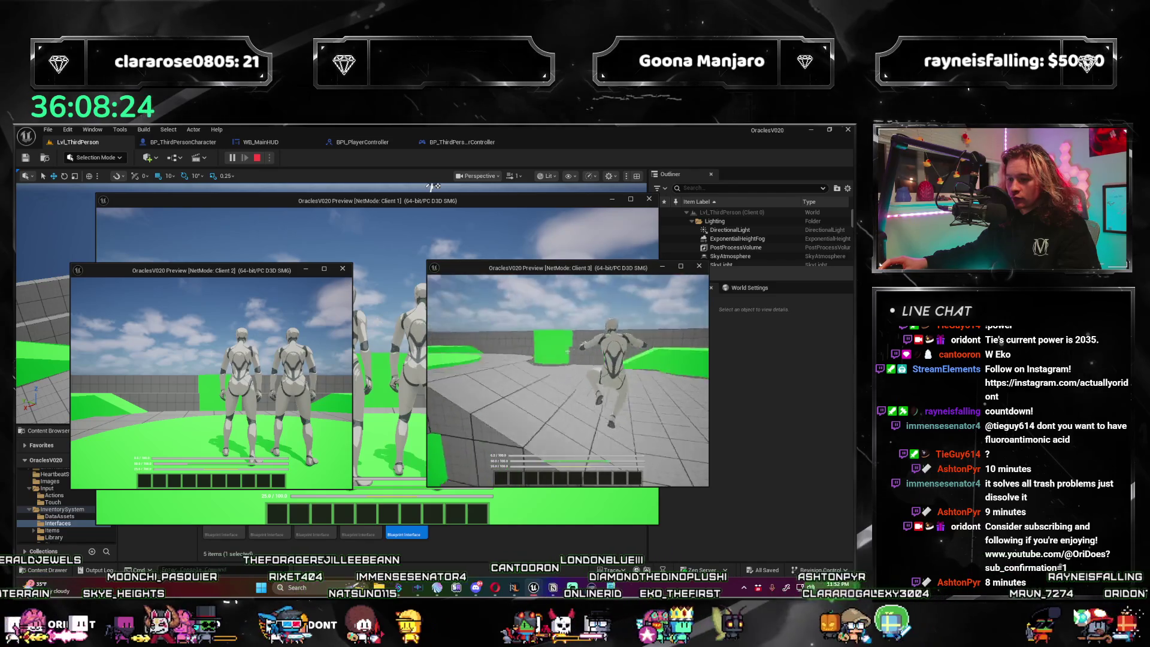
{"action": "key", "text": "w"}
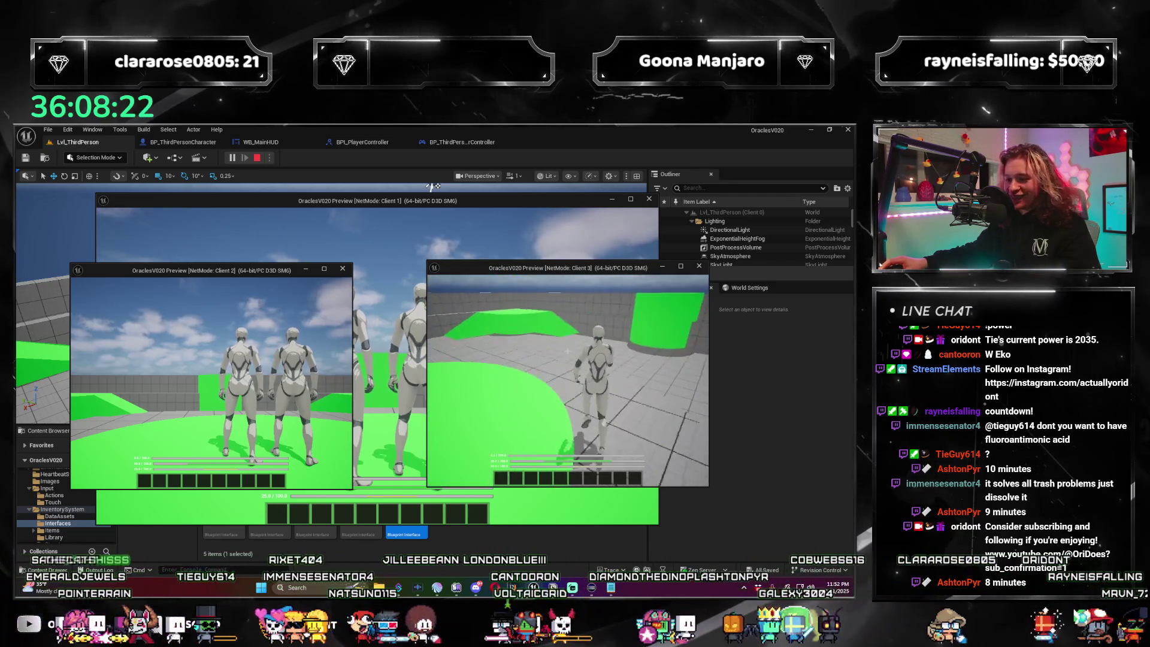
{"action": "key", "text": "space"}
{"action": "key", "text": "w"}
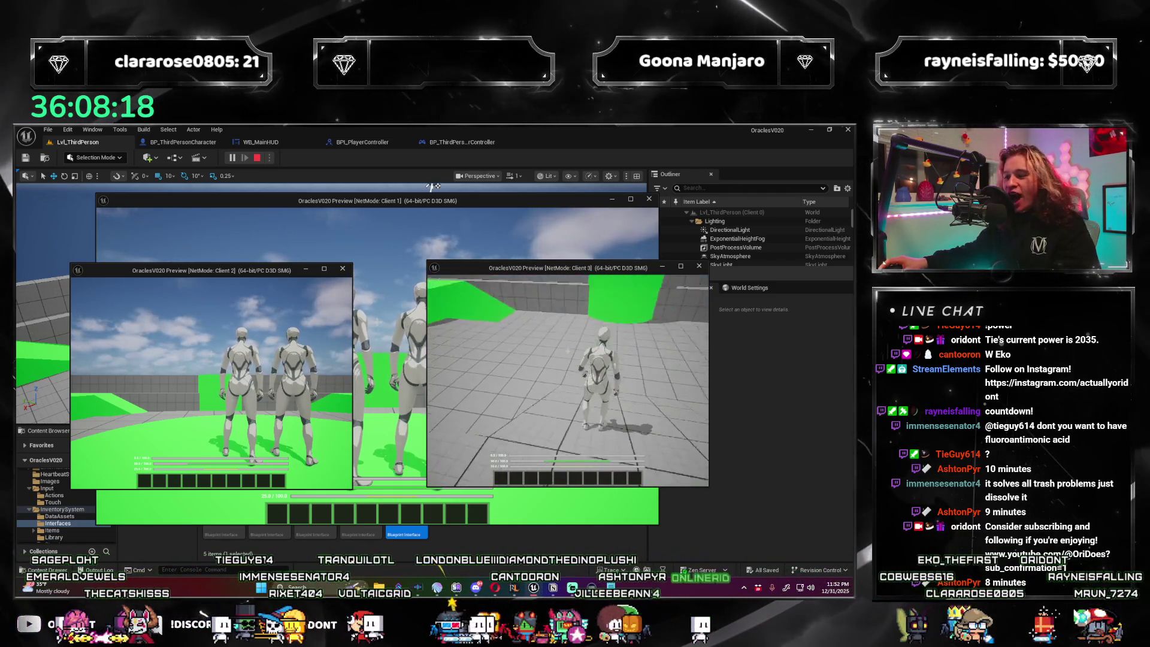
{"action": "key", "text": "Escape"}
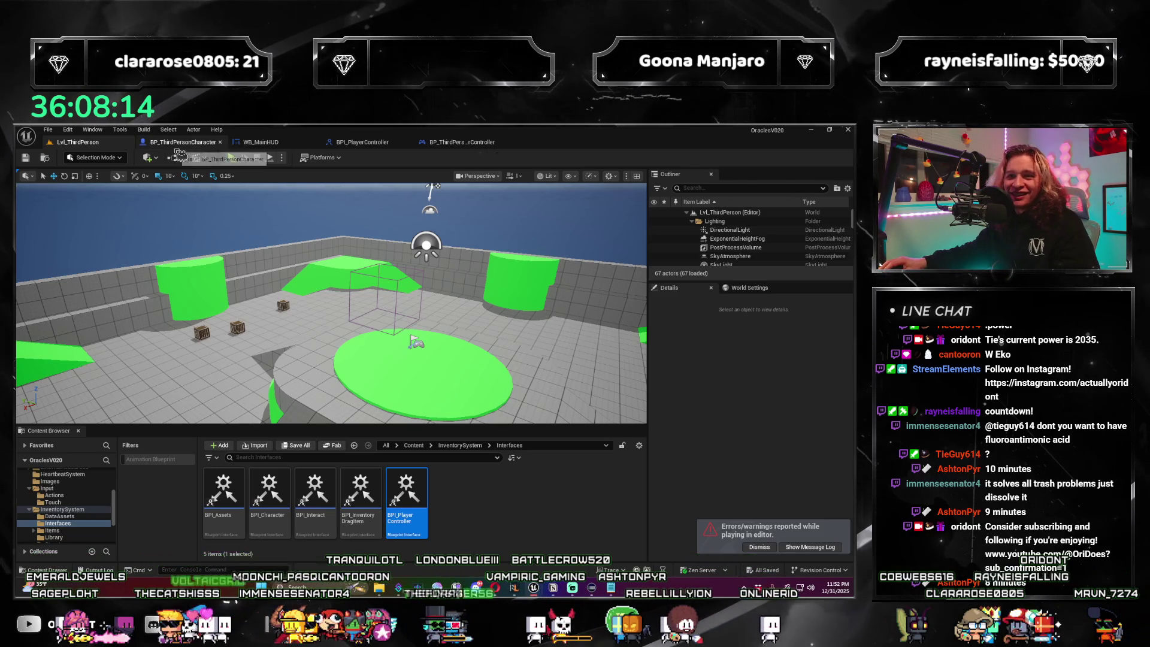
{"action": "left_click", "coordinate": [180, 150]}
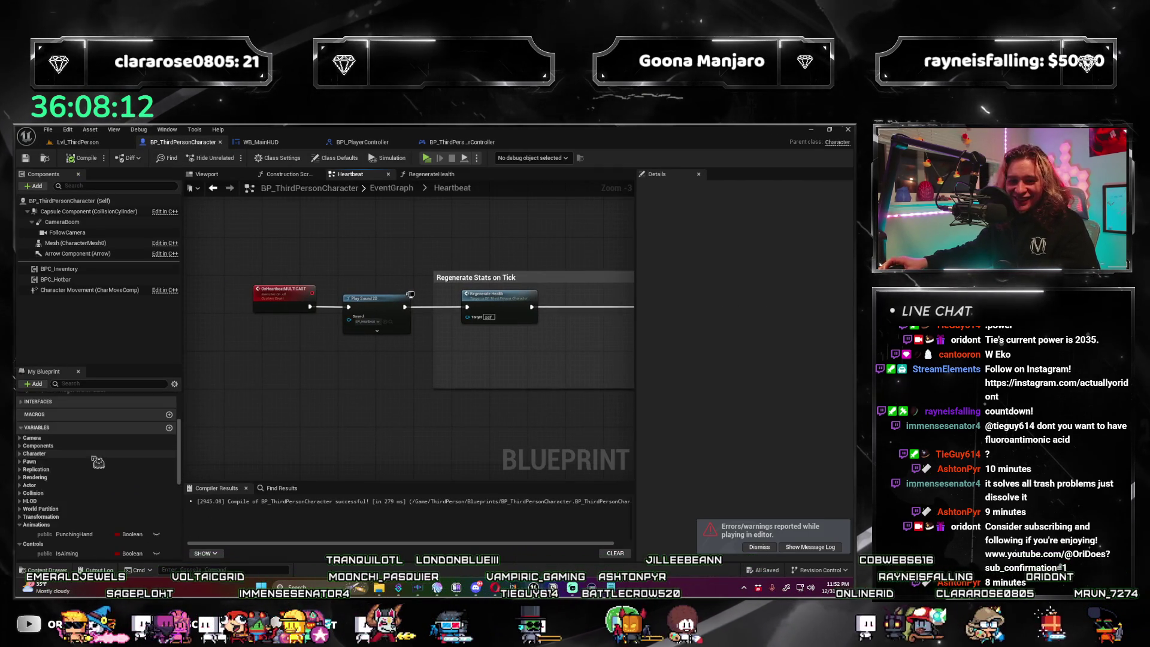
Select the CurrentStamina variable in BP_ThirdPersonCharacter to inspect its properties.
{"action": "scroll", "coordinate": [97, 462], "scroll_direction": "down", "scroll_amount": 10}
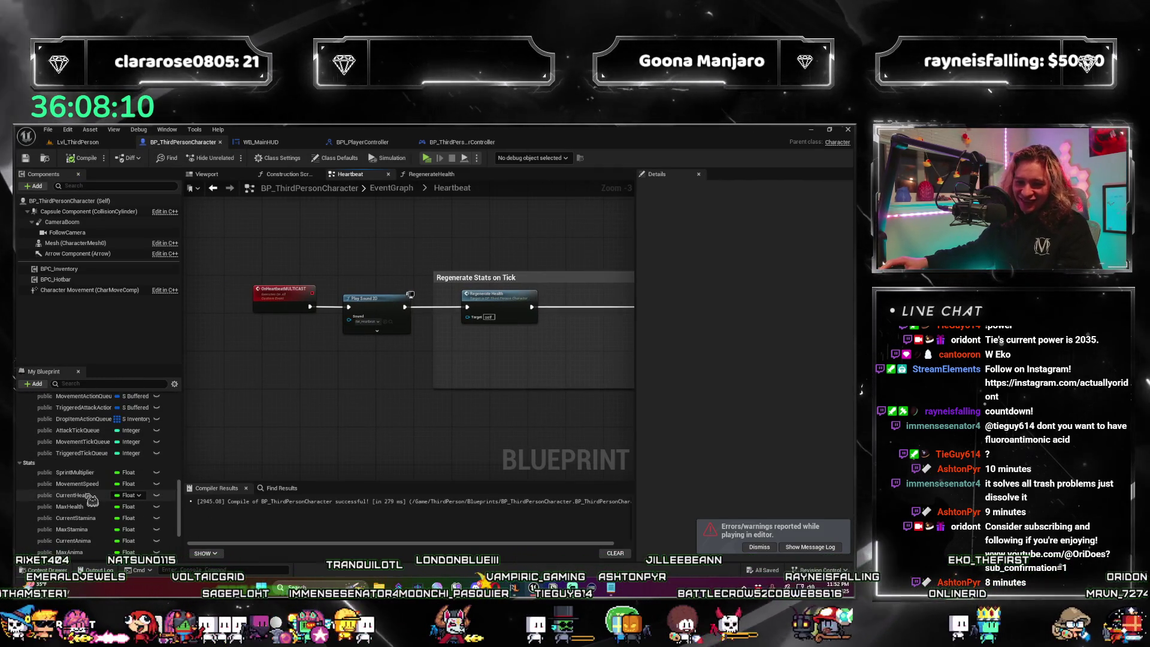
{"action": "scroll", "coordinate": [91, 501], "scroll_direction": "down", "scroll_amount": 2}
{"action": "left_click", "coordinate": [76, 489]}
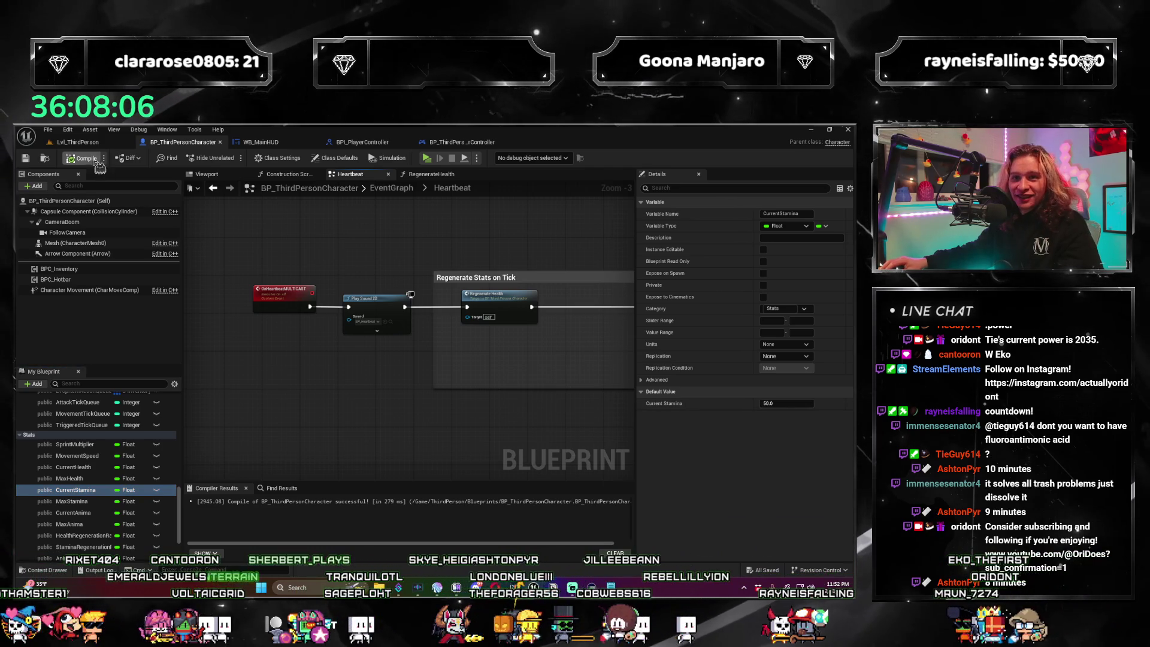
Bring up the Play In Editor Message Log and jump to the failing UpdateHUDStats call in RegenerateHealth.
{"action": "mouse_move", "coordinate": [874, 187]}
{"action": "left_mouse_down"}
{"action": "mouse_move", "coordinate": [535, 230]}
{"action": "mouse_move", "coordinate": [530, 245]}
{"action": "left_mouse_up"}
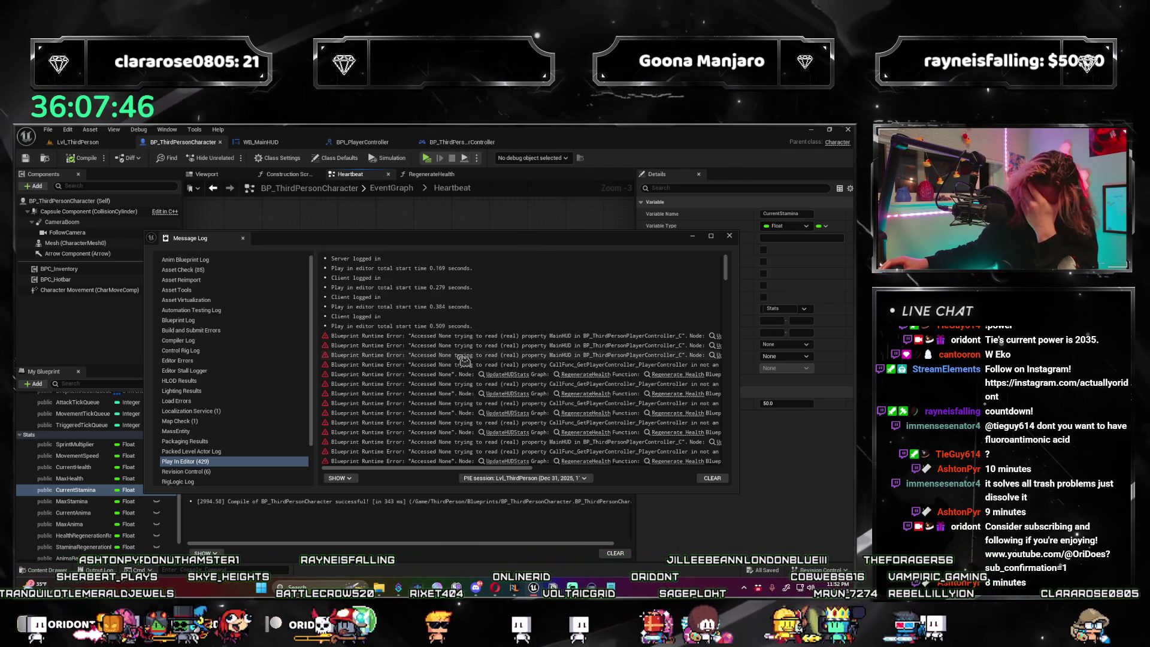
{"action": "left_click_drag", "start_coordinate": [404, 471], "coordinate": [521, 460]}
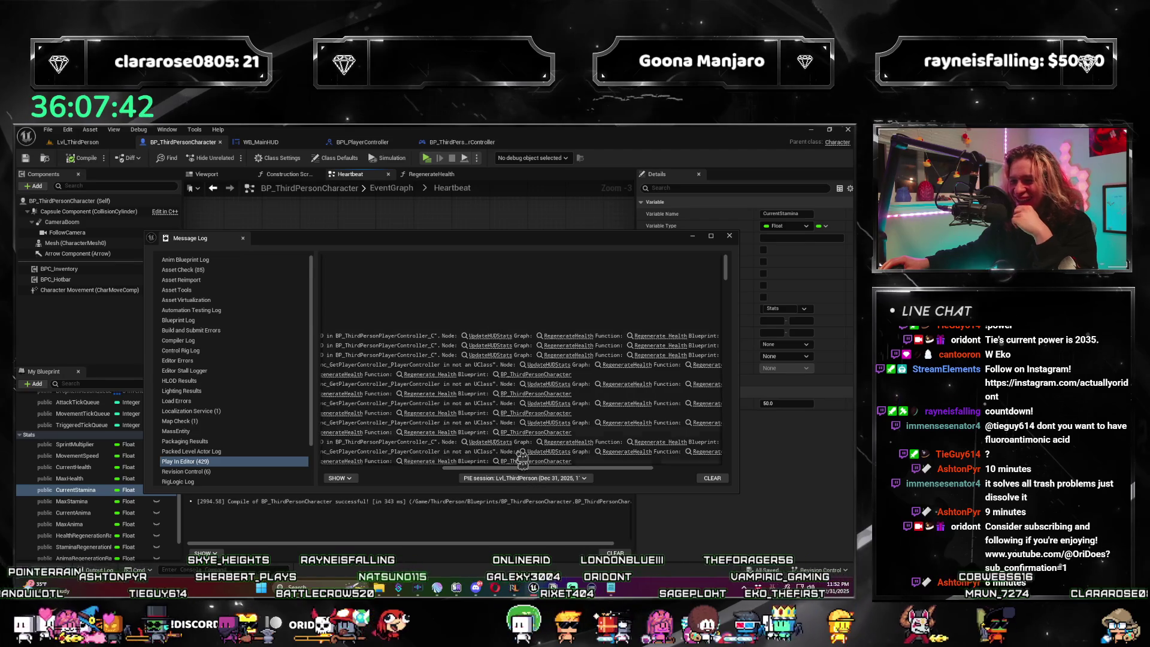
{"action": "left_click", "coordinate": [492, 346]}
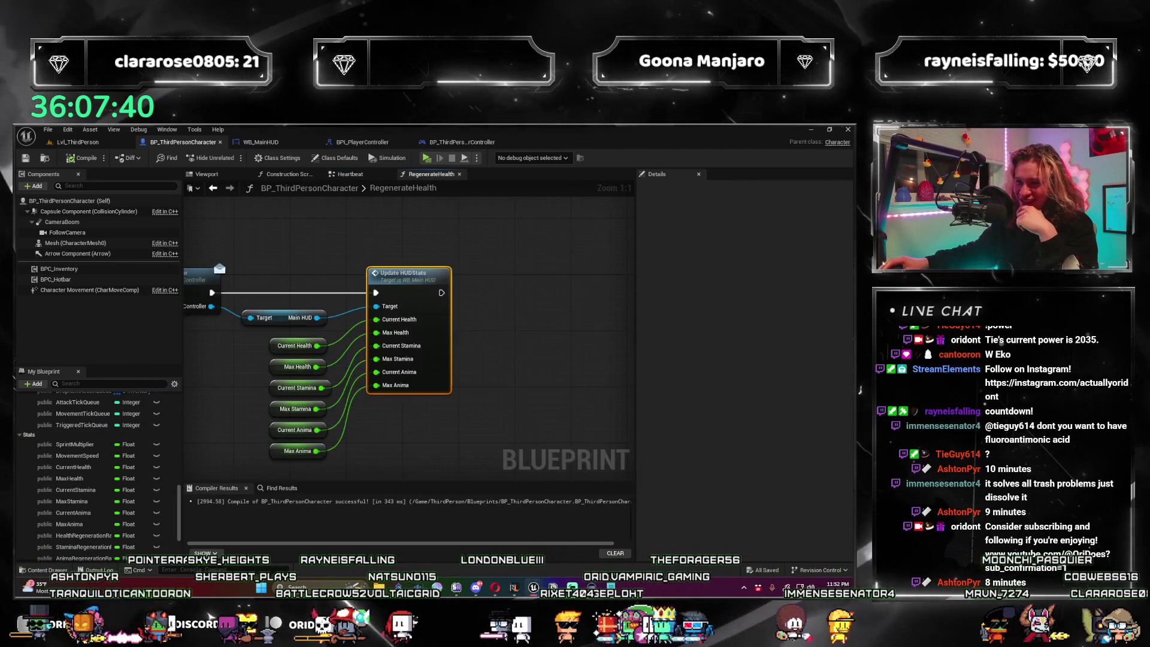
Switch back to the Play In Editor runtime error log with Ctrl+Tab.
{"action": "key", "text": "ctrl+Tab"}
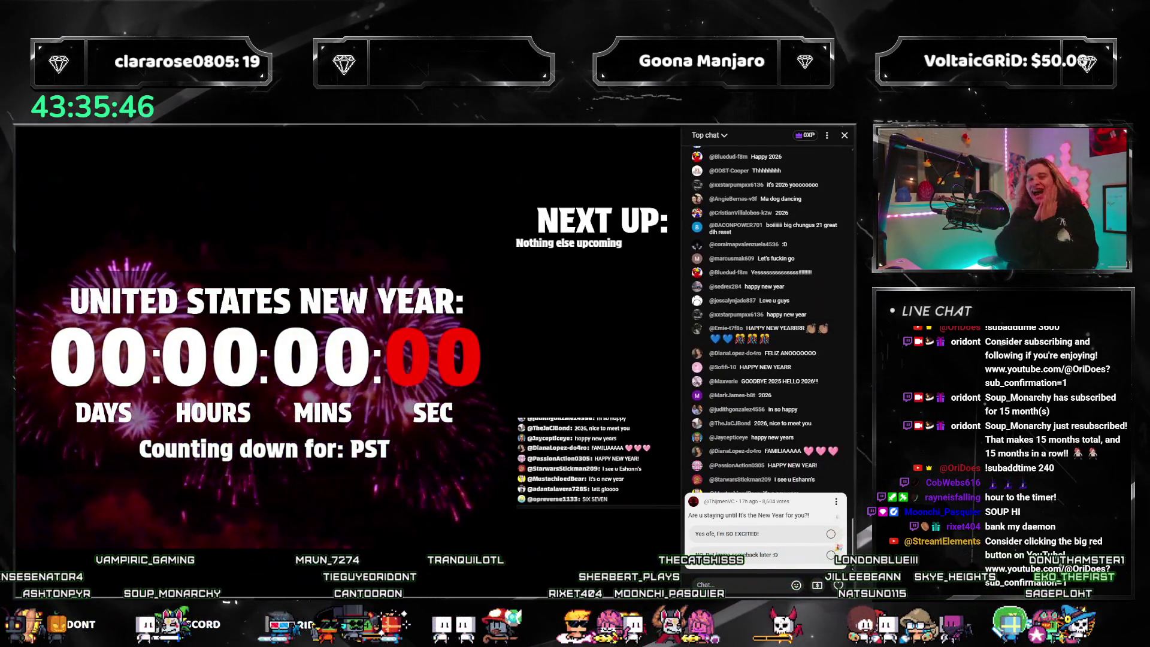
Bring the Discord group video call forward and maximize its participant grid to full screen.
{"action": "mouse_move", "coordinate": [644, 302]}
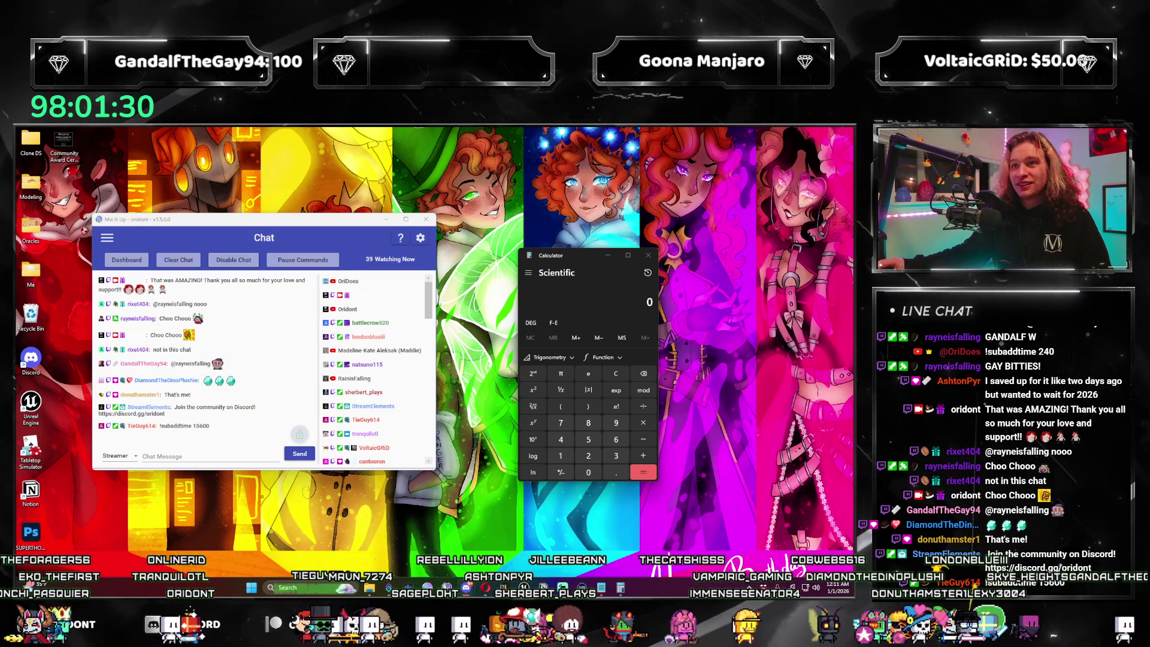
{"action": "key", "text": "alt+Tab"}
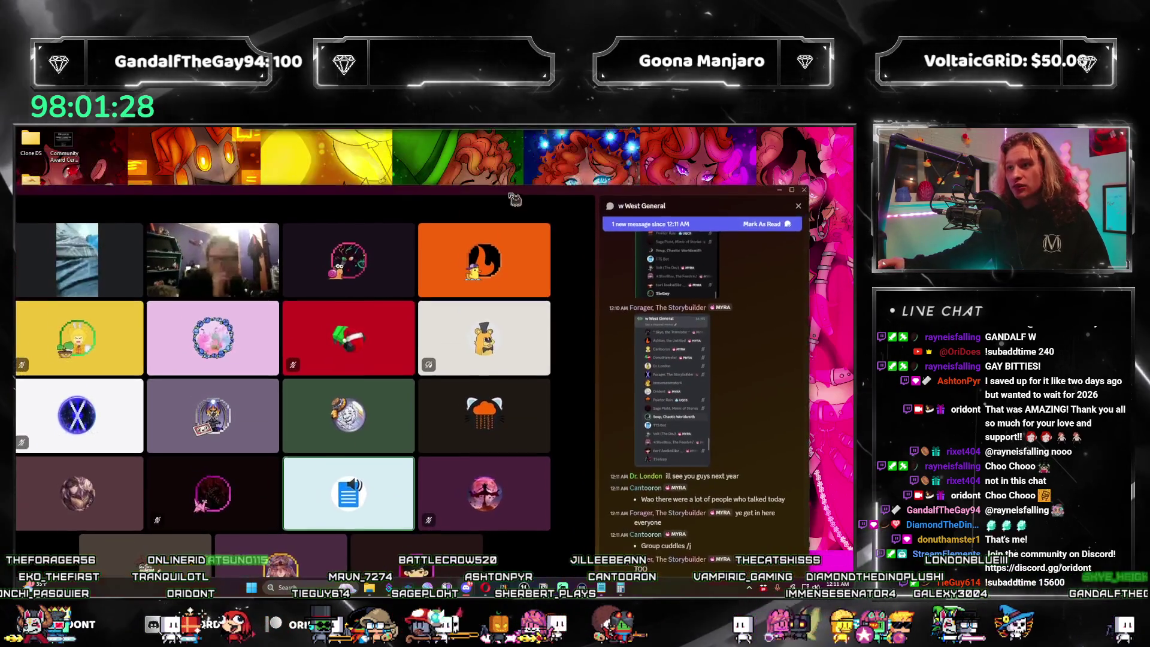
{"action": "double_click", "coordinate": [515, 199]}
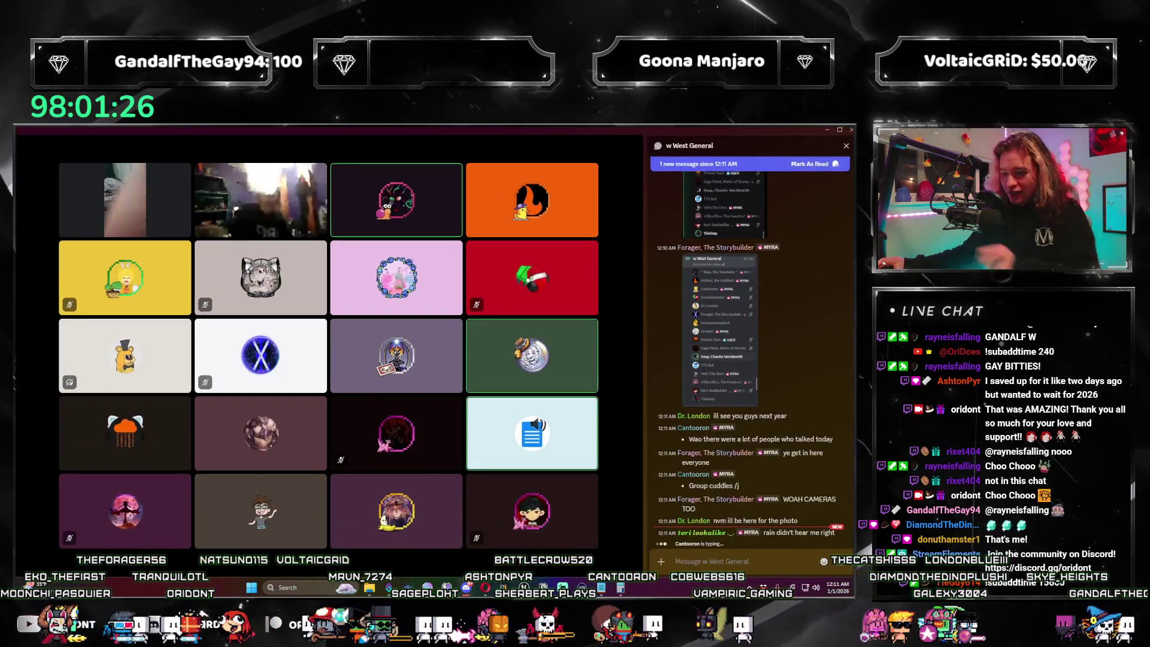